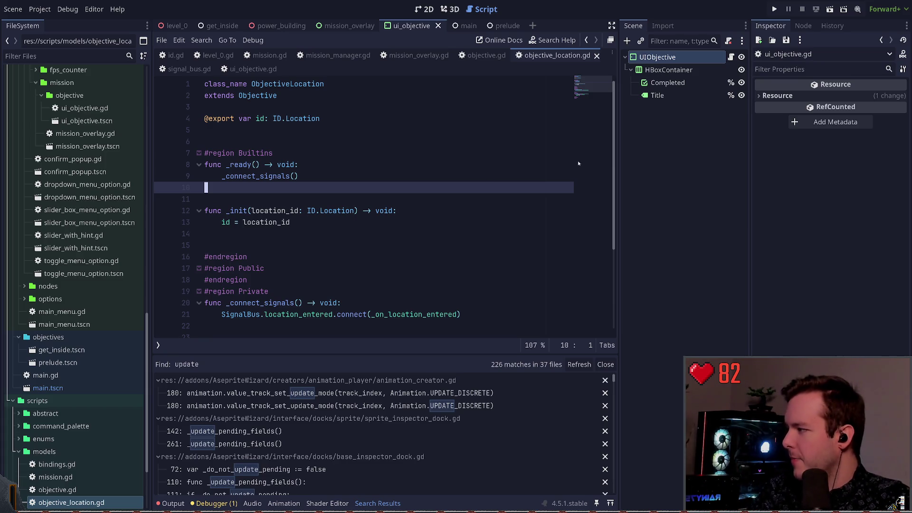
# Delete the _init constructor and its leftover blank lines from objective_location.gd, saving the script
pyautogui.press('Left')
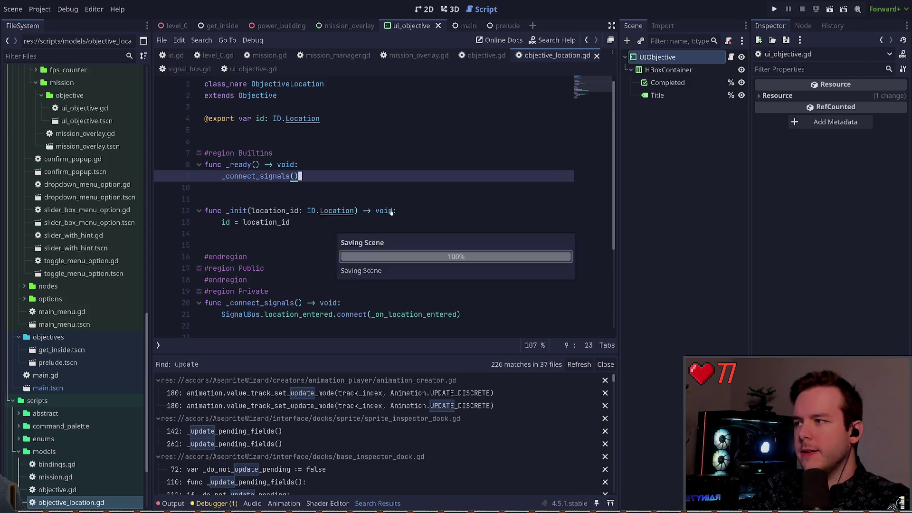
pyautogui.scroll(-4, 351, 189)
pyautogui.scroll(3, 350, 188)
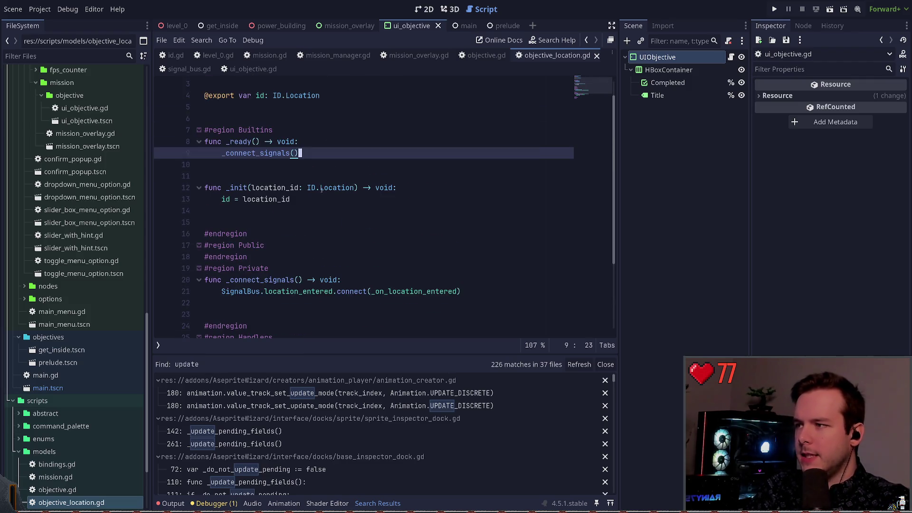
pyautogui.click(338, 190)
pyautogui.hotkey('ctrl', 'shift', 'k')
pyautogui.hotkey('ctrl', 'shift', 'k')
pyautogui.hotkey('ctrl', 's')
pyautogui.hotkey('ctrl', 'shift', 'k')
pyautogui.hotkey('ctrl', 'shift', 'k')
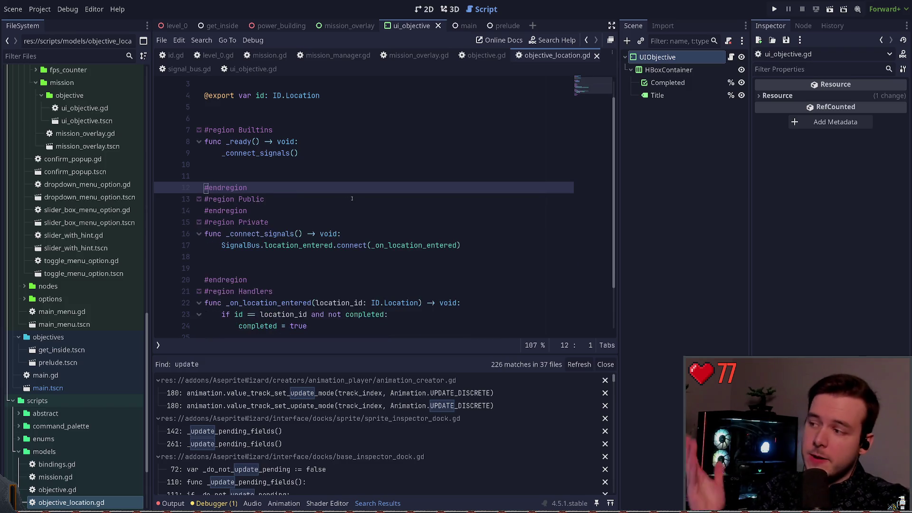
# Review the _ready function, briefly restore the deleted _init block, then remove it again
pyautogui.scroll(1, 333, 182)
pyautogui.scroll(-3, 334, 162)
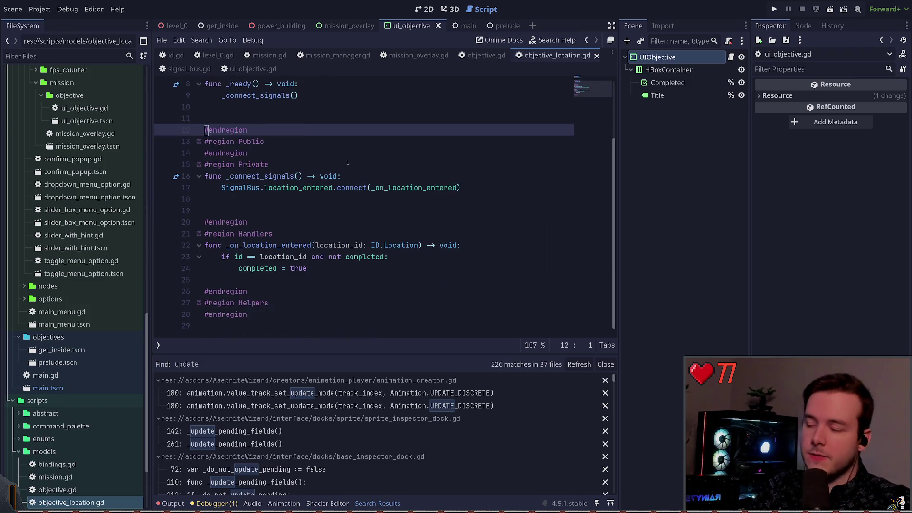
pyautogui.scroll(3, 334, 142)
pyautogui.scroll(-3, 332, 140)
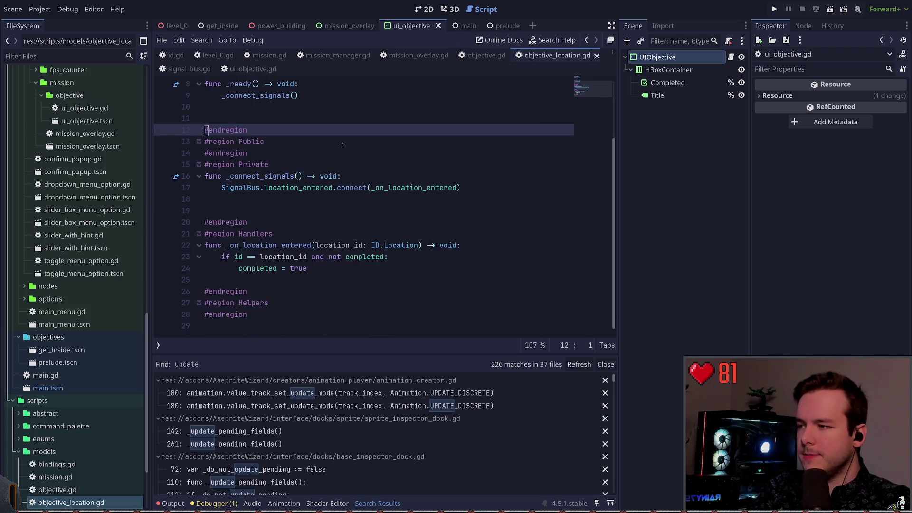
pyautogui.scroll(3, 322, 181)
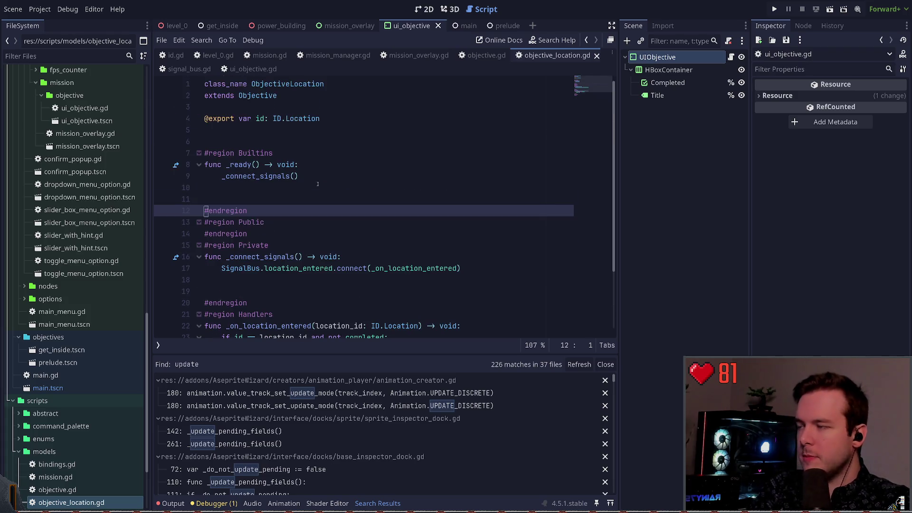
pyautogui.click(288, 188)
pyautogui.hotkey('shift', 'Up')
pyautogui.hotkey('shift', 'Up')
pyautogui.scroll(-2, 288, 188)
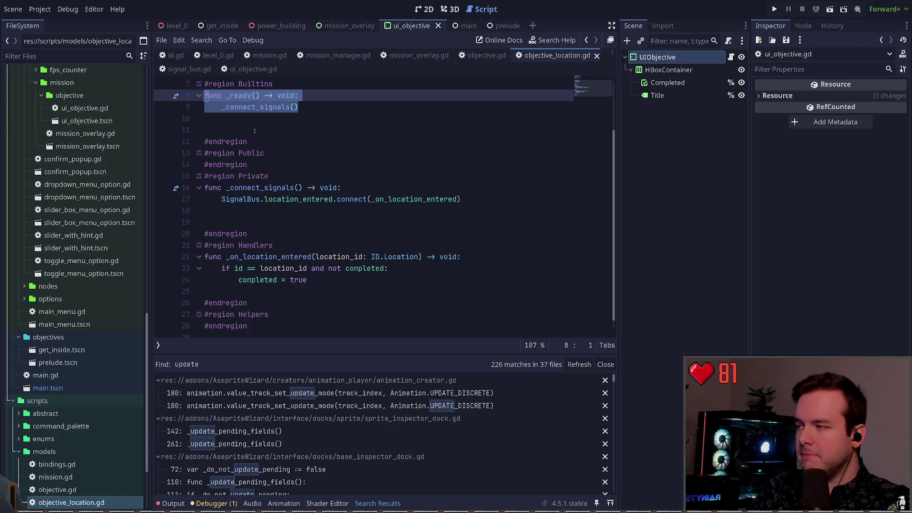
pyautogui.click(262, 128)
pyautogui.click(273, 108)
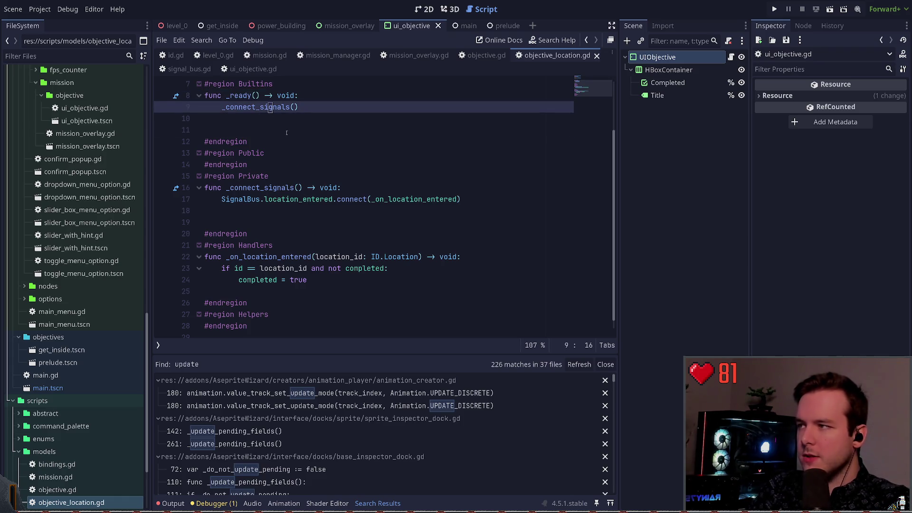
pyautogui.hotkey('ctrl', 'z')
pyautogui.hotkey('ctrl', 'z')
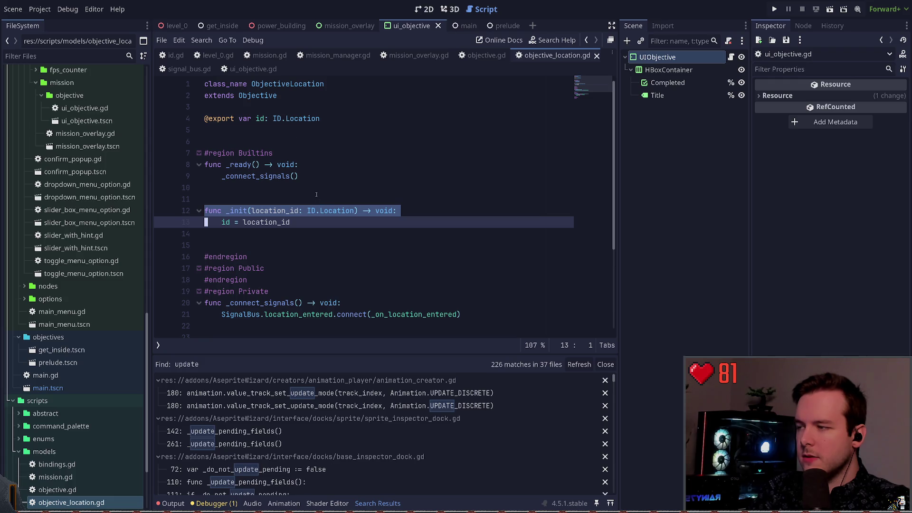
pyautogui.hotkey('ctrl', 'shift', 'z')
pyautogui.hotkey('ctrl', 'shift', 'z')
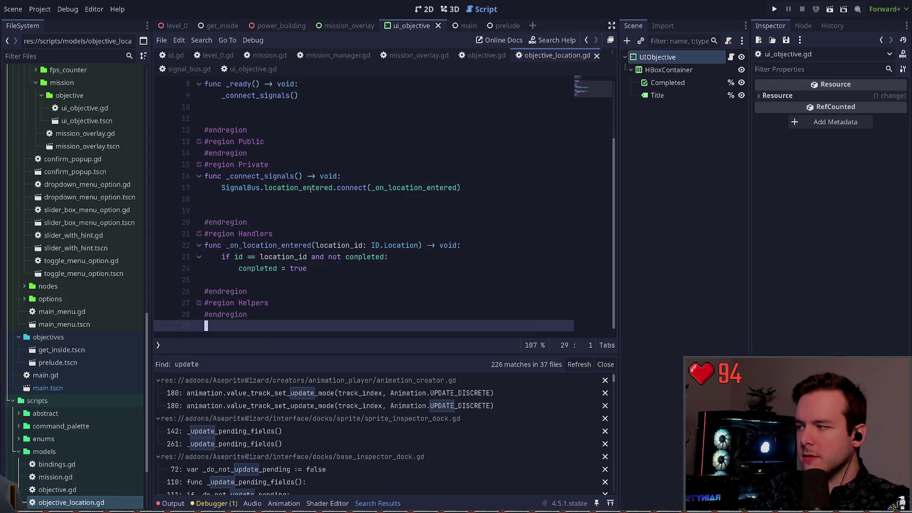
# Select the _ready name and the _connect_signals() call, then move the caret to empty line 3
pyautogui.scroll(1, 282, 153)
pyautogui.scroll(1, 282, 153)
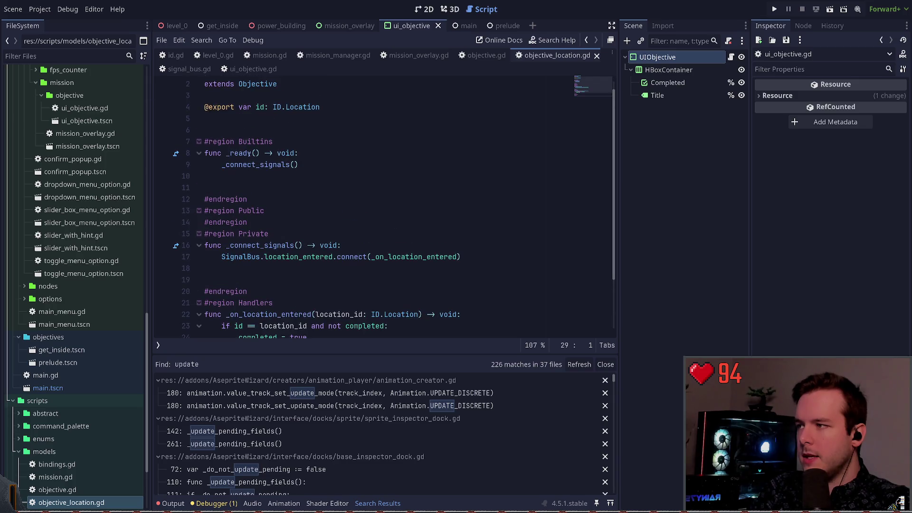
pyautogui.doubleClick(253, 153)
pyautogui.click(252, 175)
pyautogui.doubleClick(253, 152)
pyautogui.moveTo(297, 164); pyautogui.dragTo(223, 167)
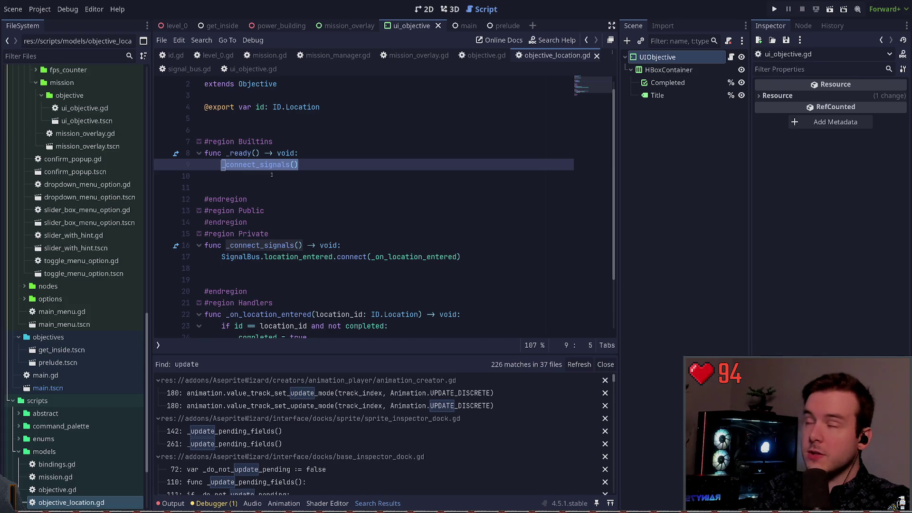
pyautogui.click(298, 188)
pyautogui.scroll(1, 298, 196)
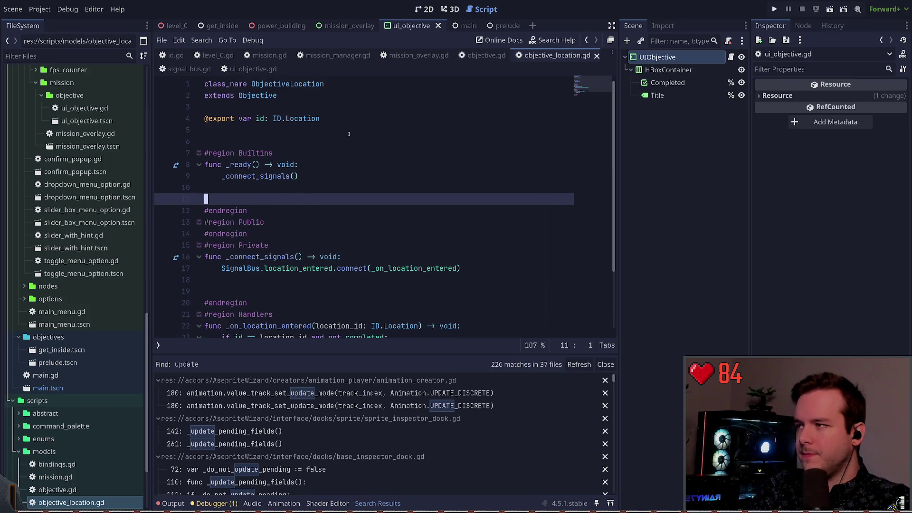
pyautogui.click(285, 130)
pyautogui.click(259, 95)
pyautogui.click(267, 105)
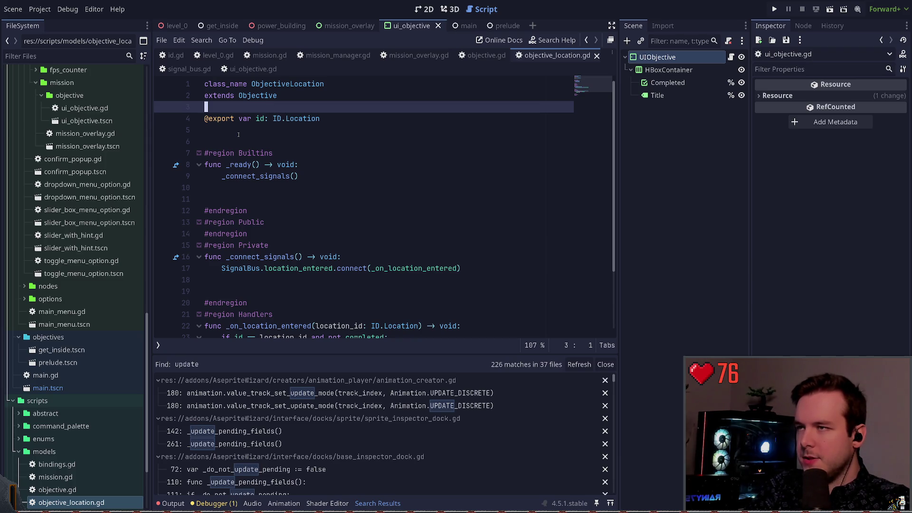
# In the 3D workspace, open level_0, inspect CompoundArea, then bring up the level_0.gd script
pyautogui.click(449, 9)
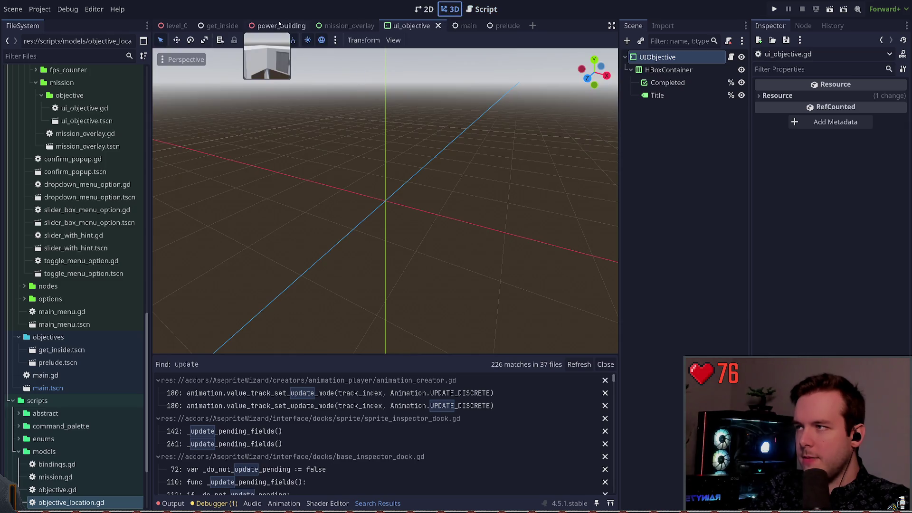
pyautogui.click(180, 26)
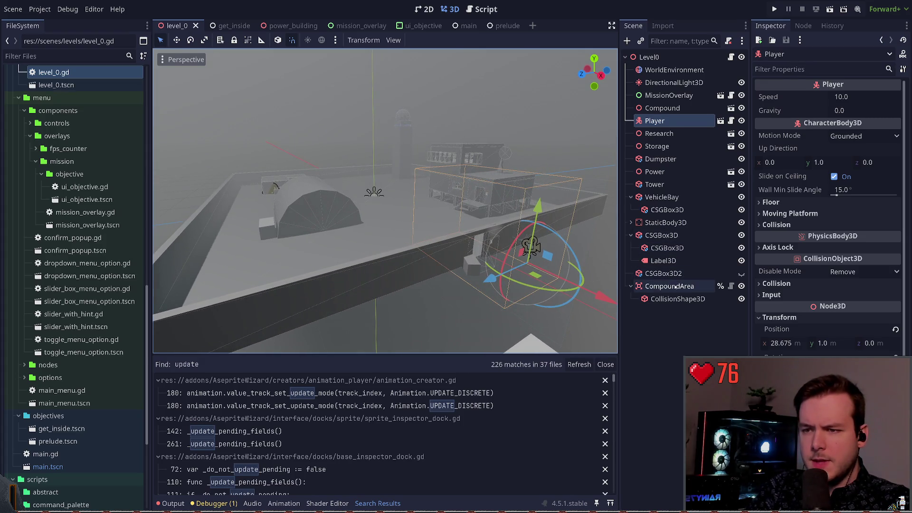
pyautogui.click(675, 287)
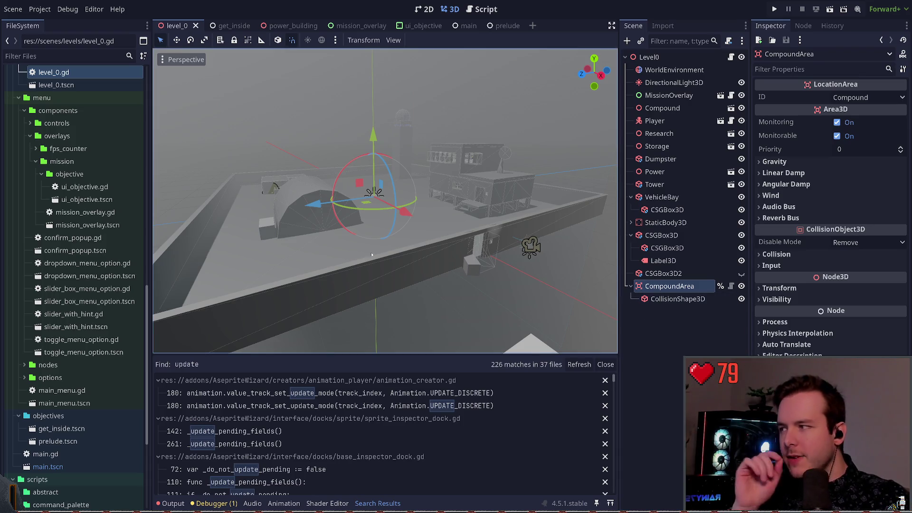
pyautogui.click(34, 162)
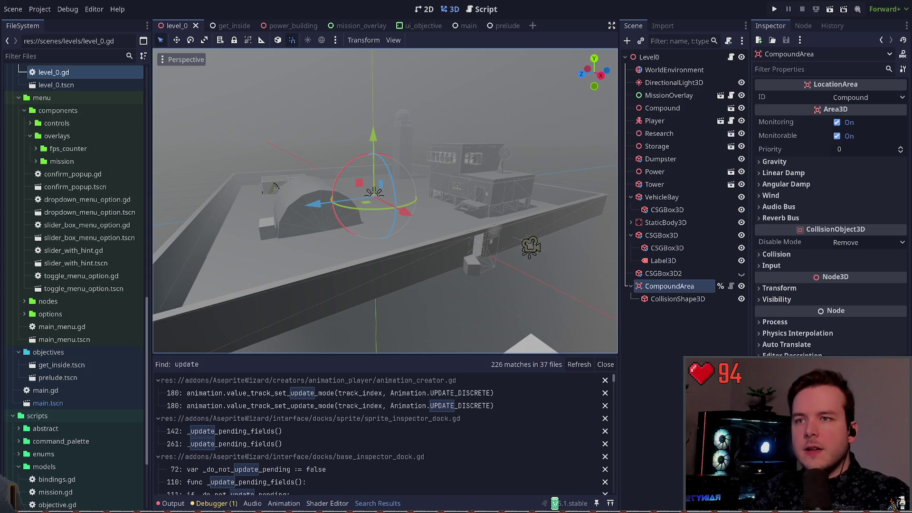
pyautogui.click(730, 57)
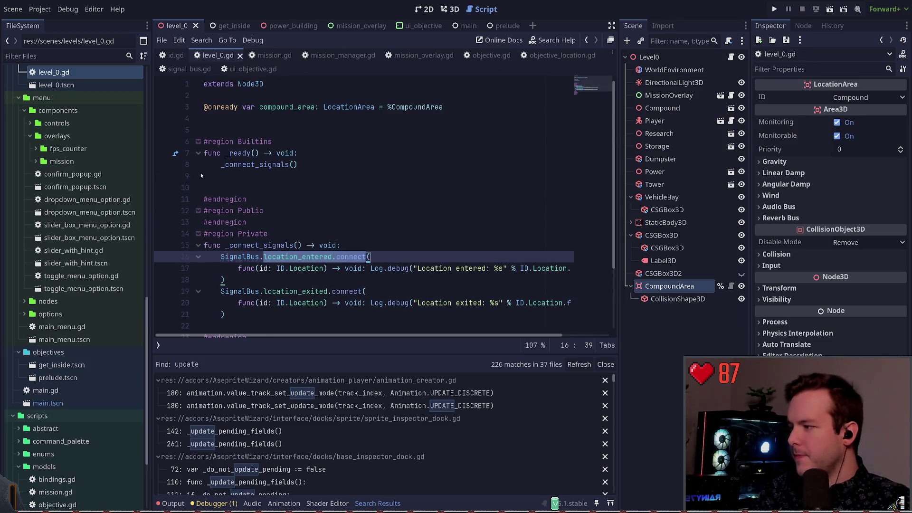
# Create a new script named example.gd inheriting from Resource via Ctrl+N
pyautogui.hotkey('ctrl', 'n')
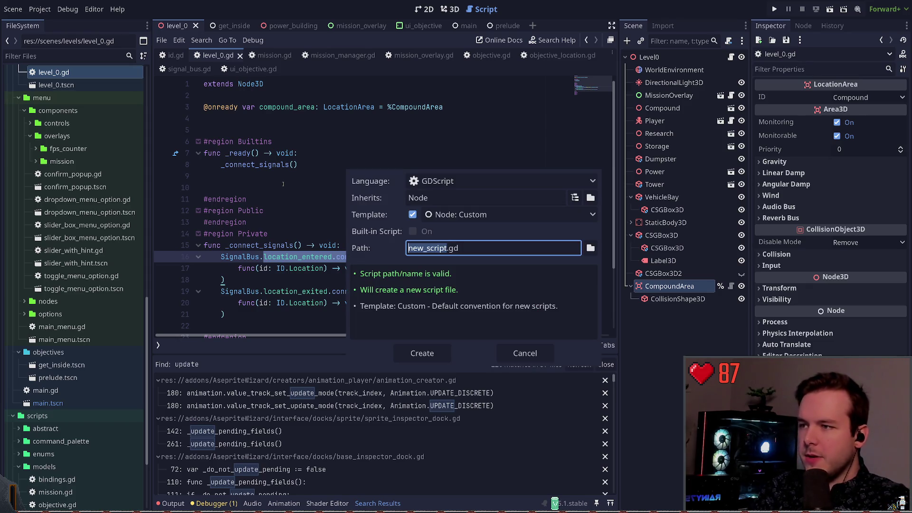
pyautogui.write('exam')
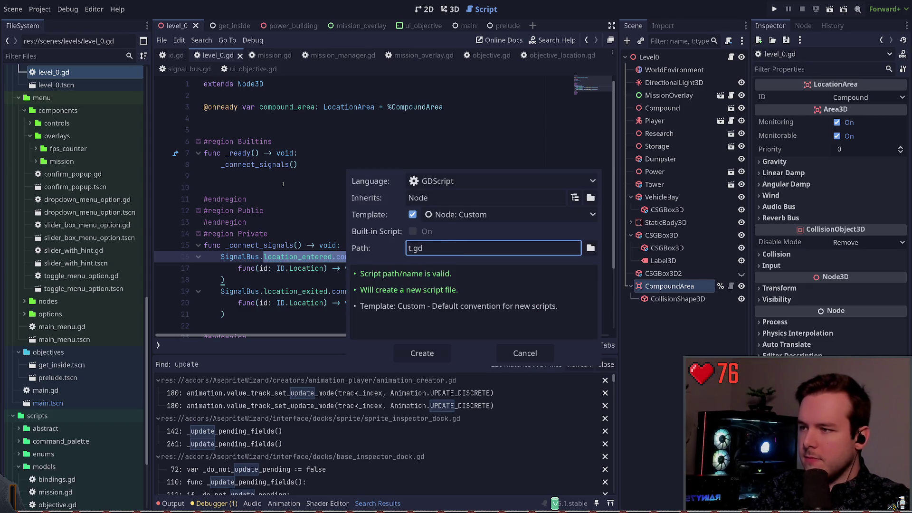
pyautogui.write('ple')
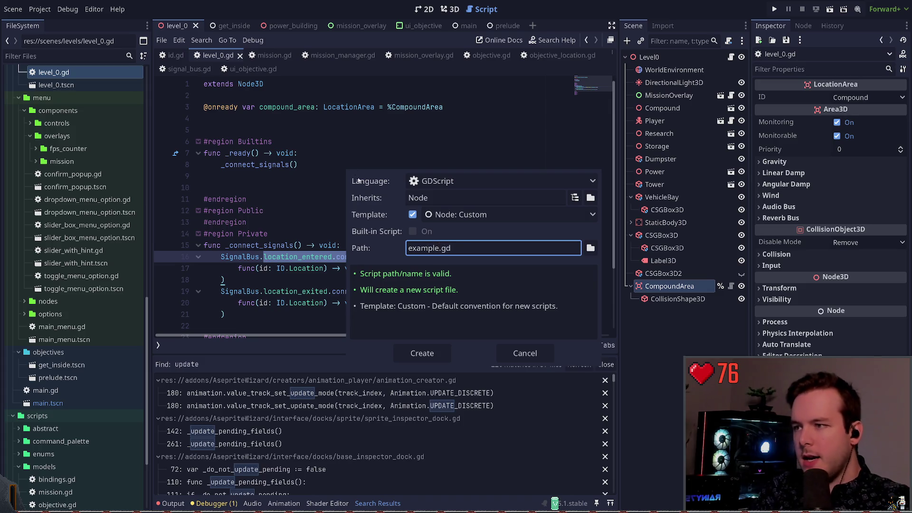
pyautogui.hotkey('shift', 'Tab')
pyautogui.doubleClick(452, 196)
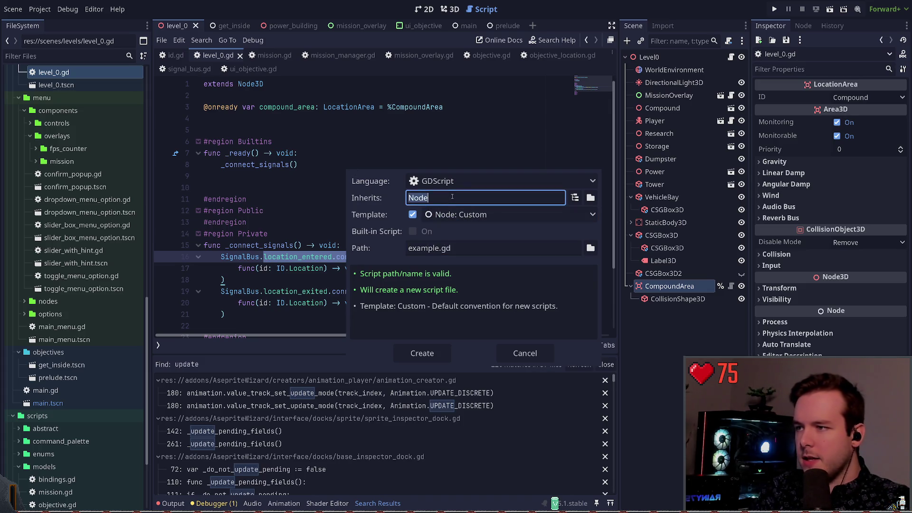
pyautogui.write('Resource')
pyautogui.press('Tab')
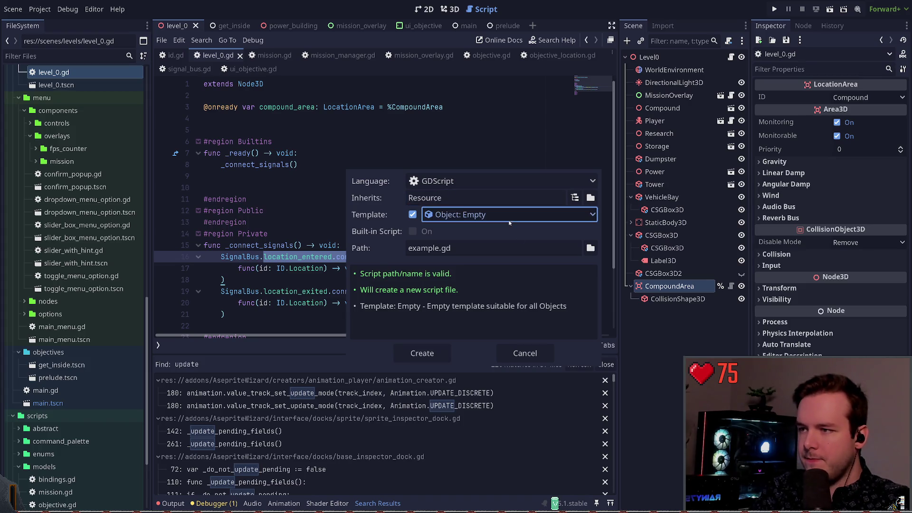
pyautogui.click(444, 352)
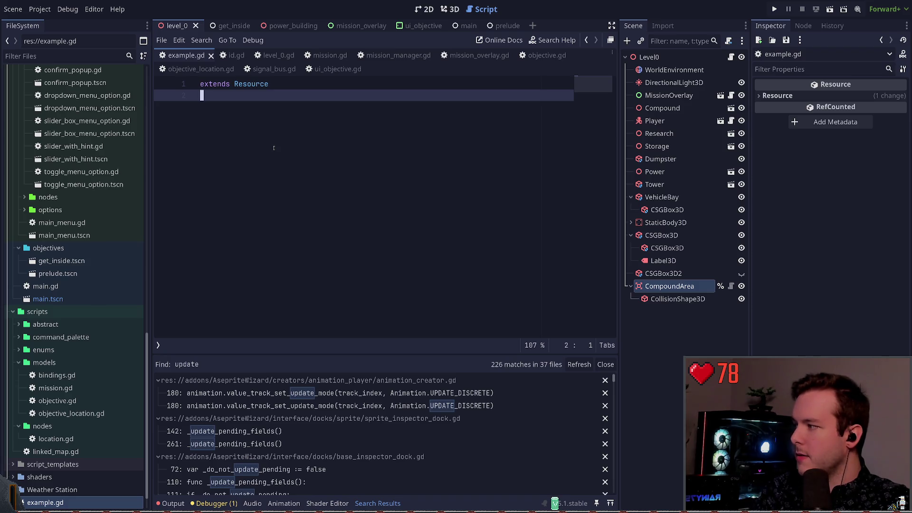
# Add 'var example: Node = Node.new()' below extends Resource, save, and view the Output log errors
pyautogui.press('Return')
pyautogui.write('va')
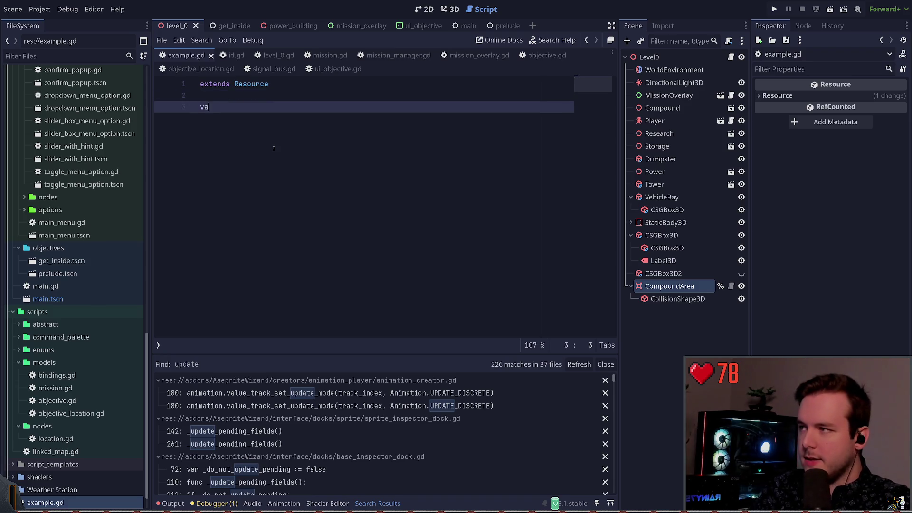
pyautogui.write('r example: ')
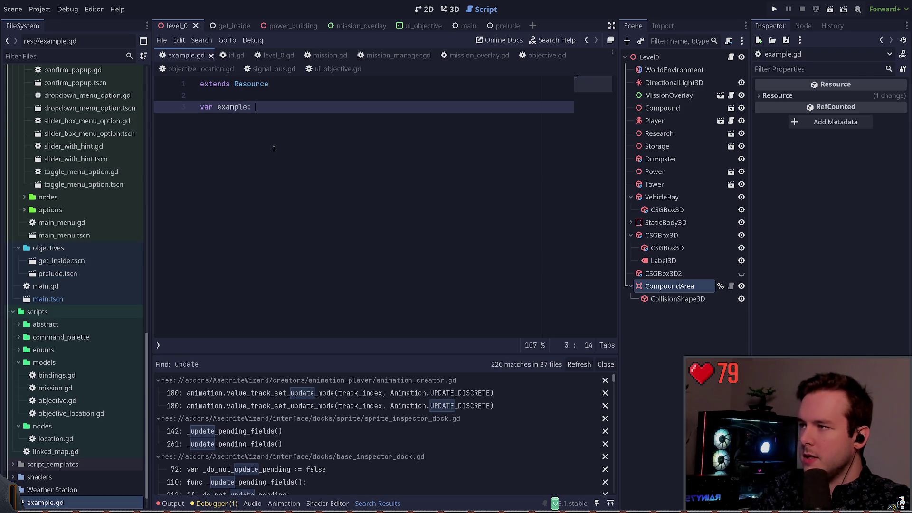
pyautogui.write('Node')
pyautogui.hotkey('ctrl', 's')
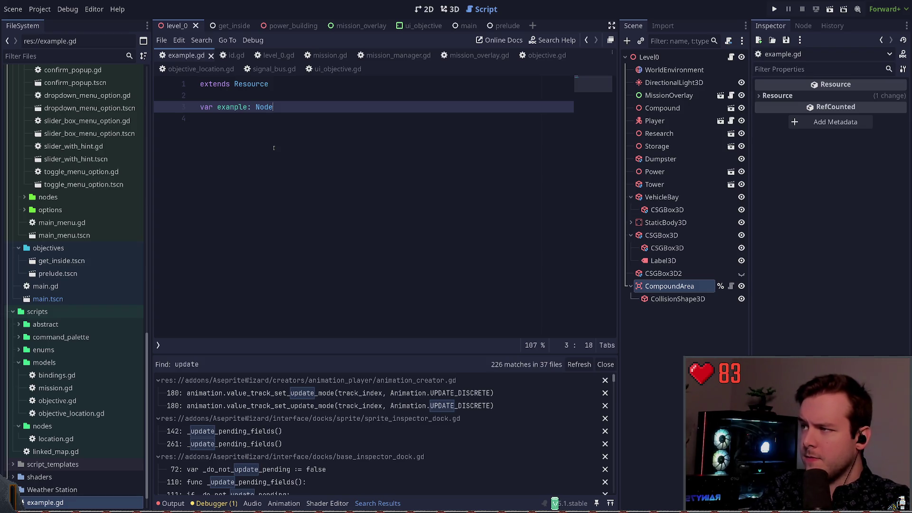
pyautogui.write('= Node.ne')
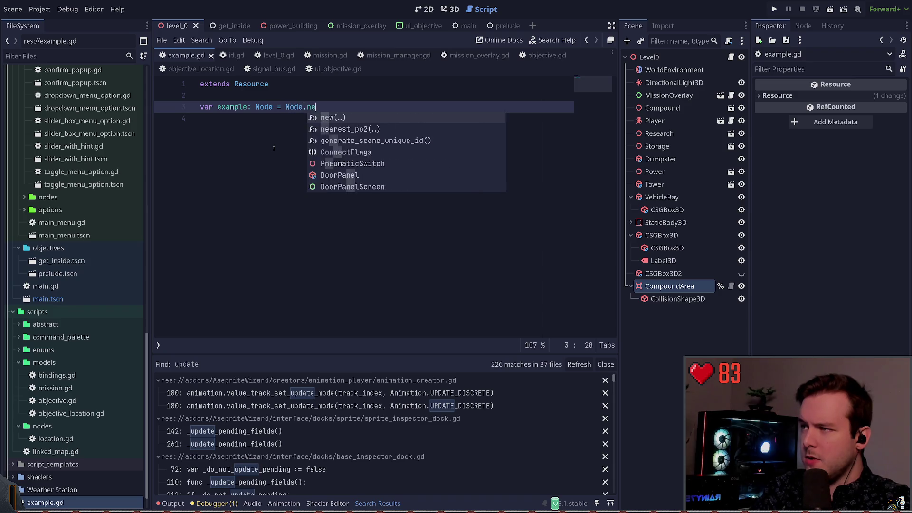
pyautogui.press('Return')
pyautogui.hotkey('ctrl', 's')
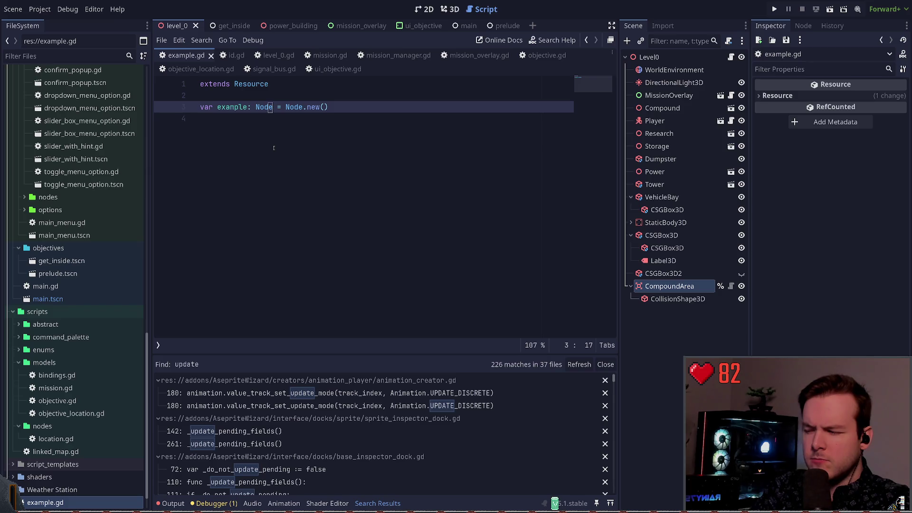
pyautogui.click(176, 504)
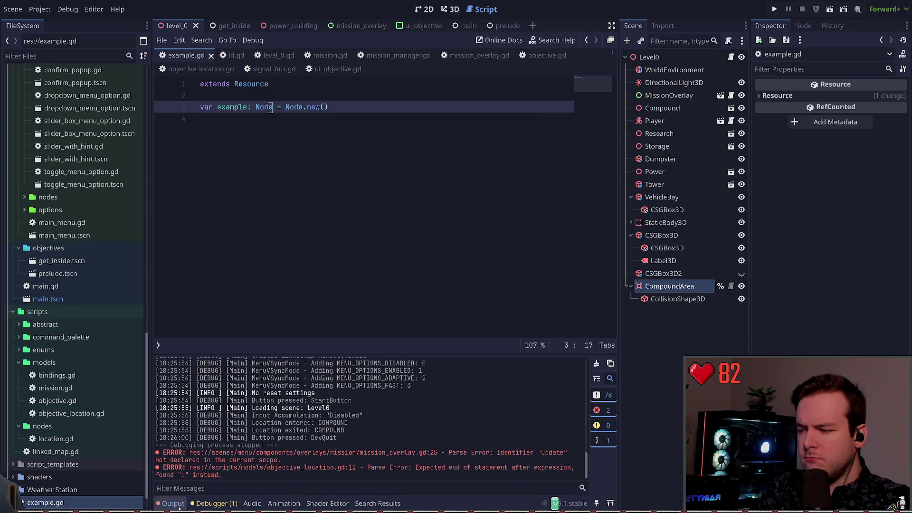
pyautogui.click(307, 127)
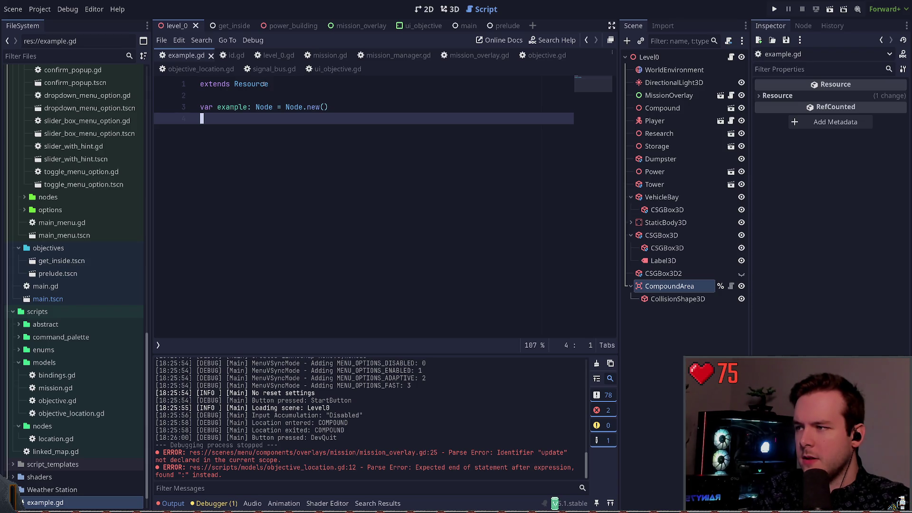
# Briefly switch the base class to RefCounted and save, then undo back to Resource
pyautogui.doubleClick(251, 84)
pyautogui.press('BackSpace')
pyautogui.press('BackSpace')
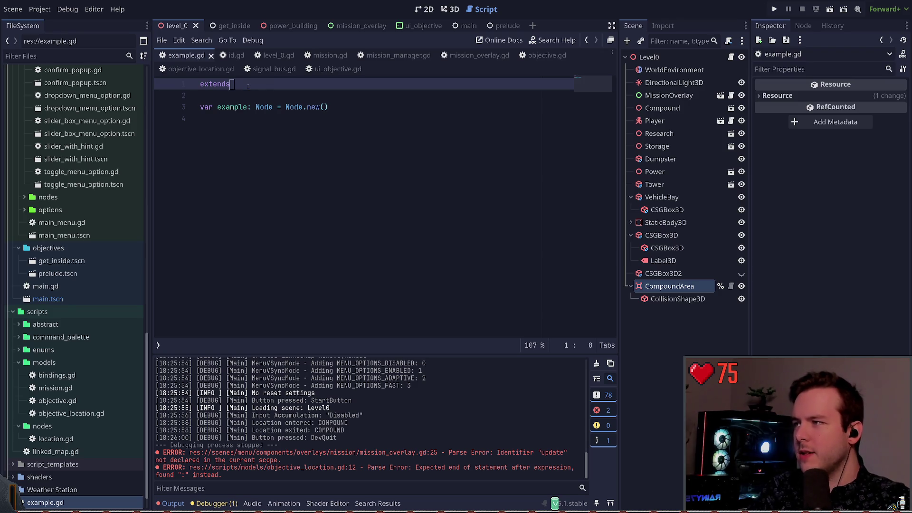
pyautogui.write('Refc')
pyautogui.press('Return')
pyautogui.hotkey('ctrl', 's')
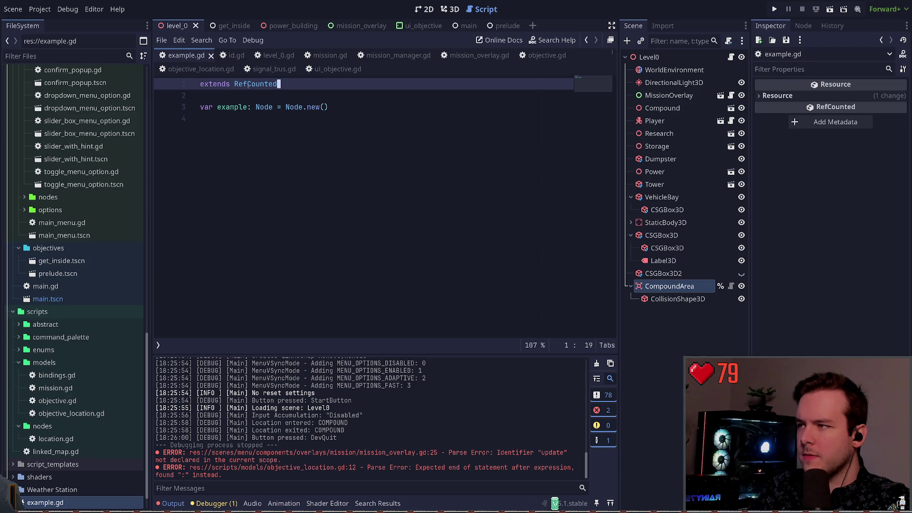
pyautogui.hotkey('ctrl', 'z')
pyautogui.hotkey('ctrl', 'z')
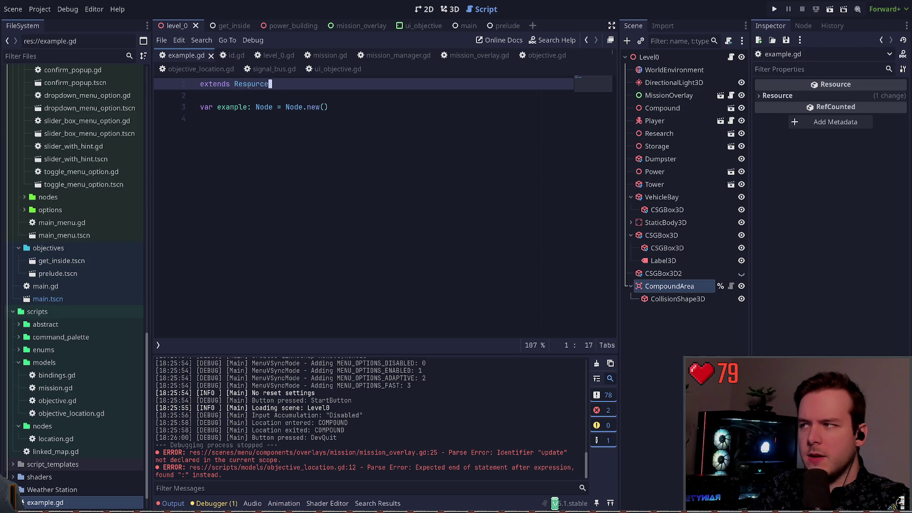
pyautogui.press('Down')
pyautogui.press('Down')
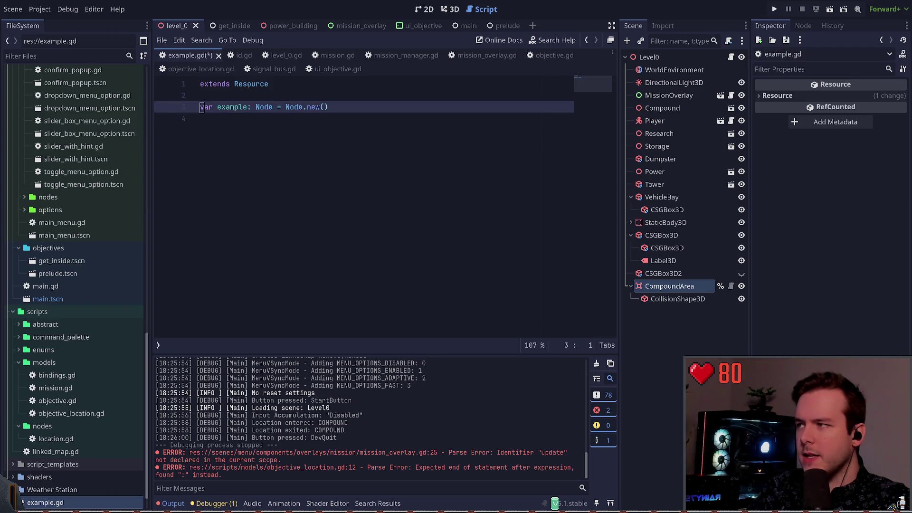
pyautogui.write('2export')
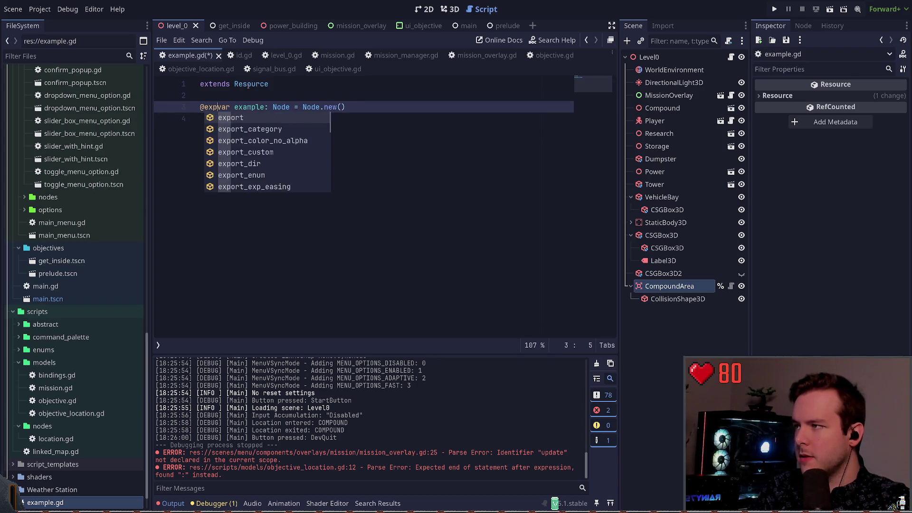
pyautogui.press('Escape')
pyautogui.press('Up')
pyautogui.hotkey('ctrl', 's')
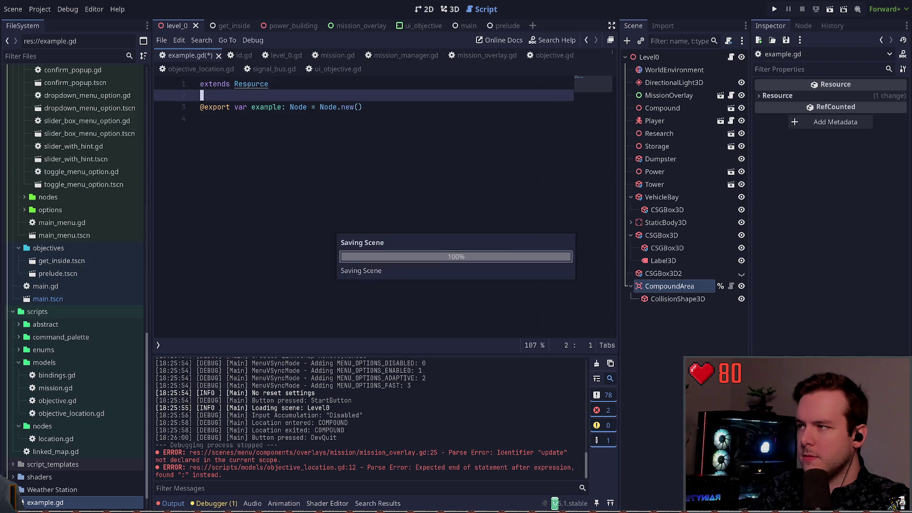
pyautogui.click(247, 85)
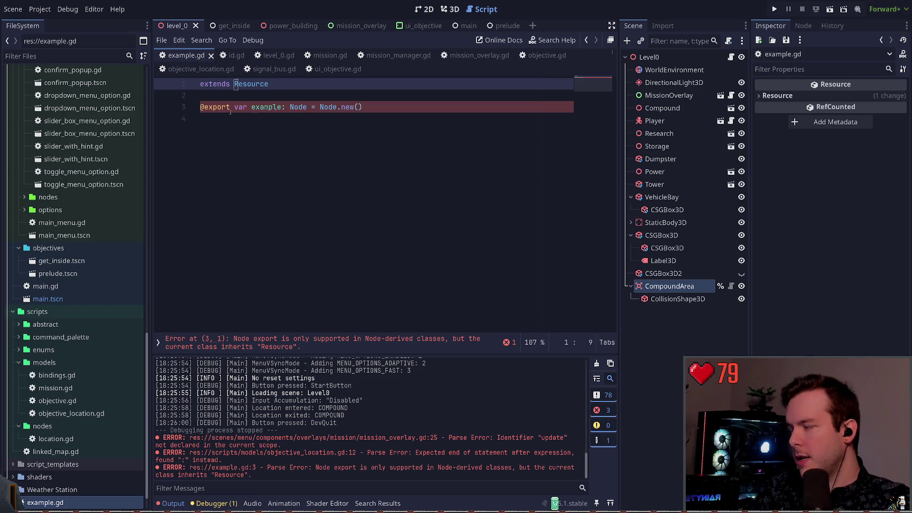
pyautogui.click(200, 106)
pyautogui.press('Delete')
pyautogui.press('Delete')
pyautogui.press('Delete')
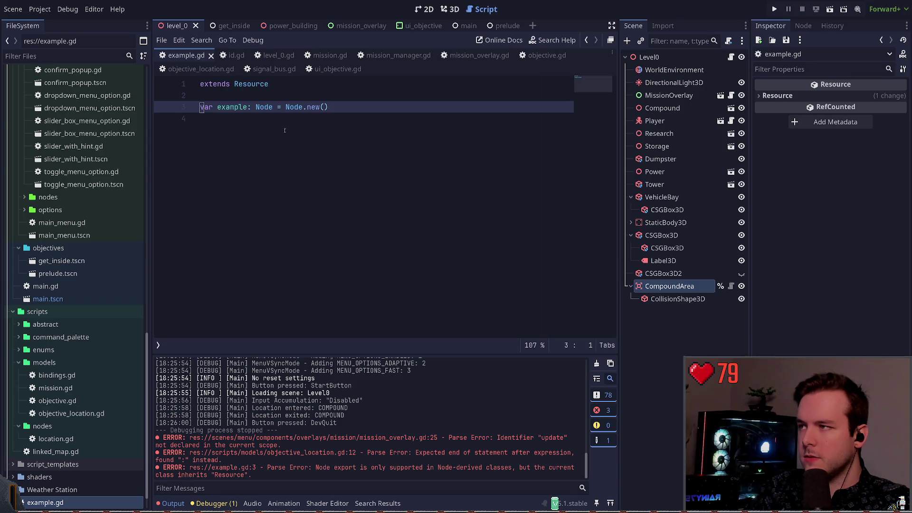
pyautogui.click(262, 107)
pyautogui.hotkey('ctrl', 'z')
pyautogui.hotkey('ctrl', 'z')
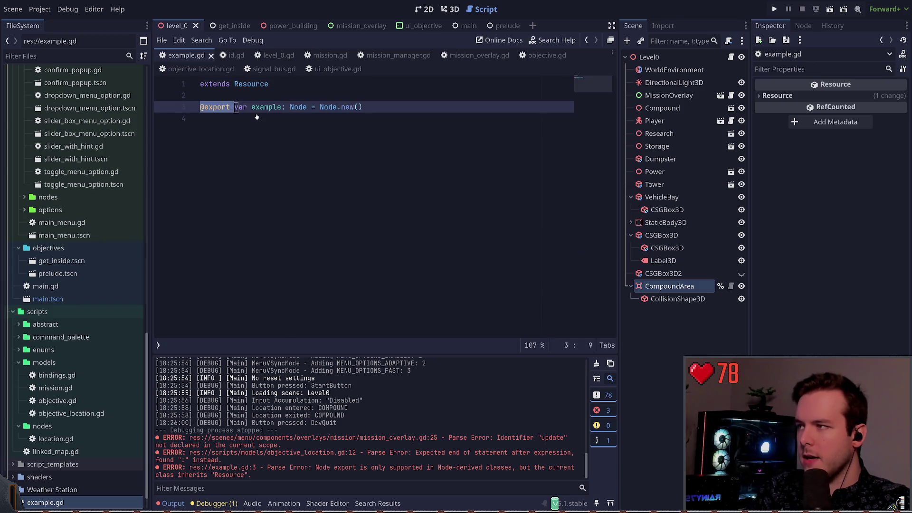
# Change the example variable's type to String with default value "Hello" and save
pyautogui.press('Right')
pyautogui.hotkey('shift', 'End')
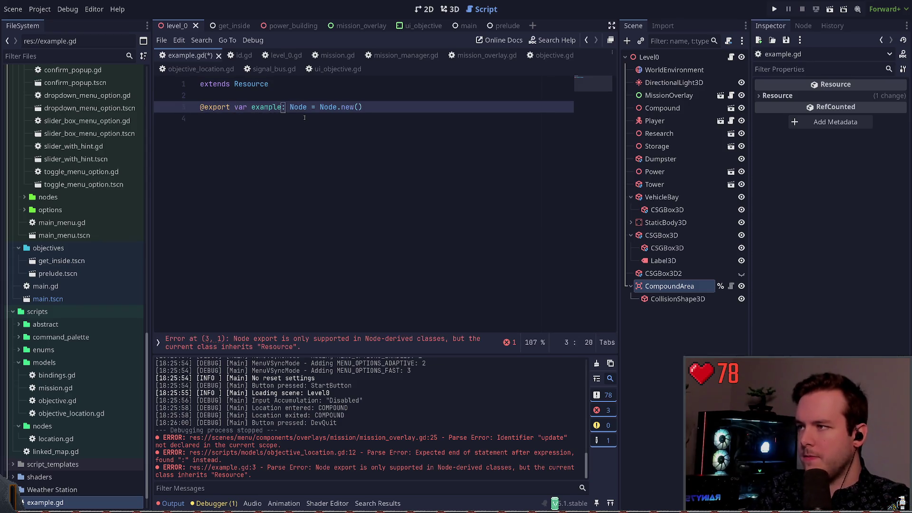
pyautogui.press('Delete')
pyautogui.write('Test')
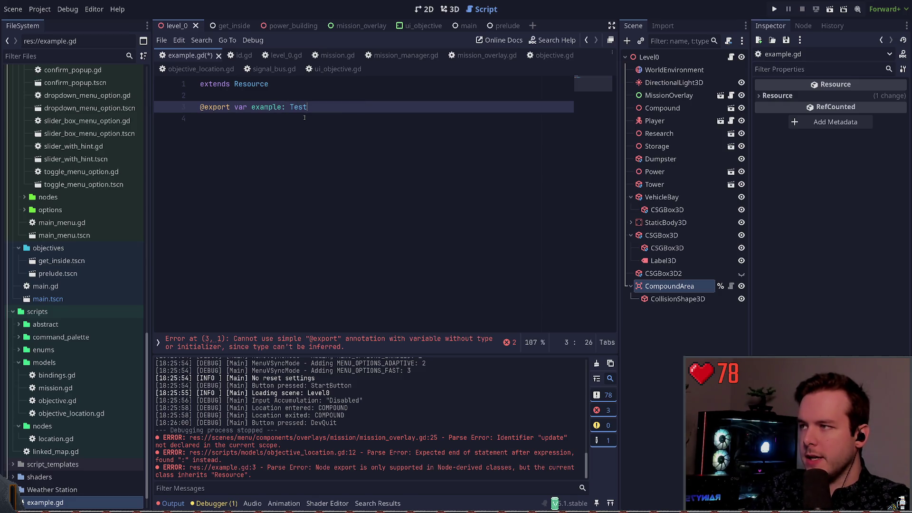
pyautogui.press('BackSpace')
pyautogui.press('BackSpace')
pyautogui.press('BackSpace')
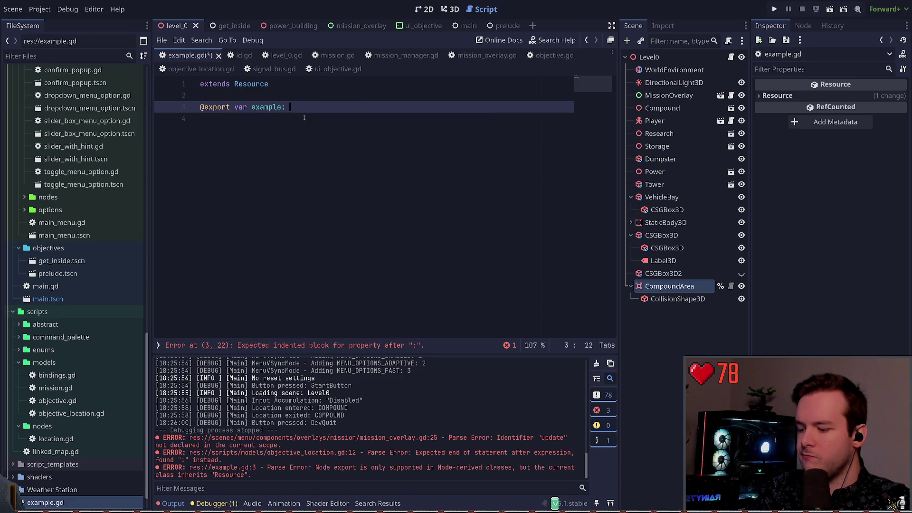
pyautogui.write('String')
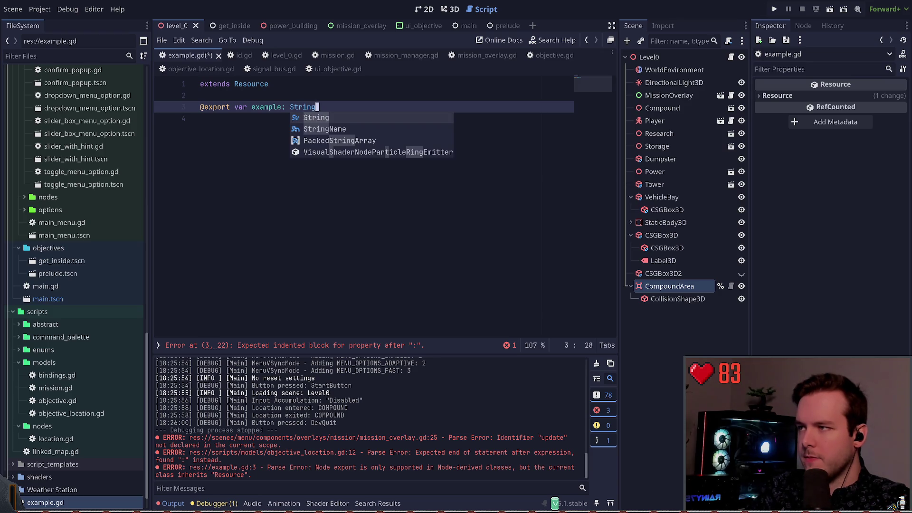
pyautogui.write(' = "H')
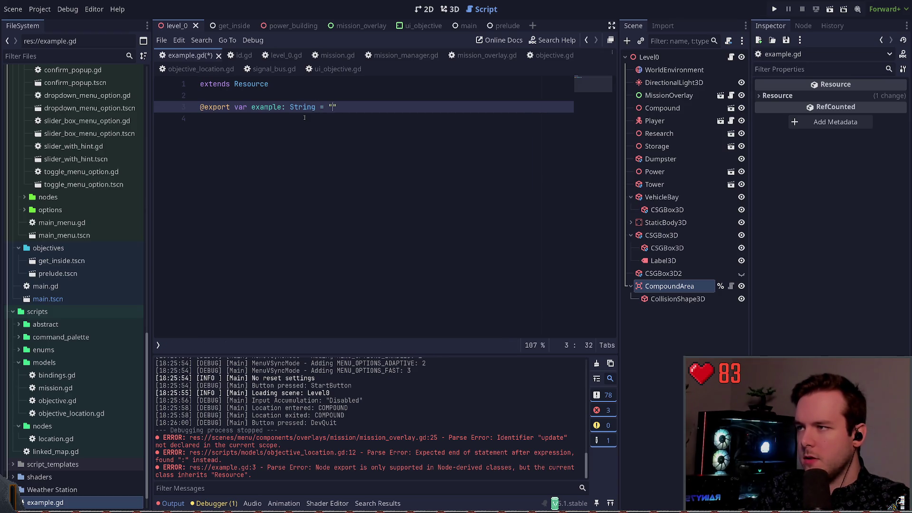
pyautogui.write('ellow')
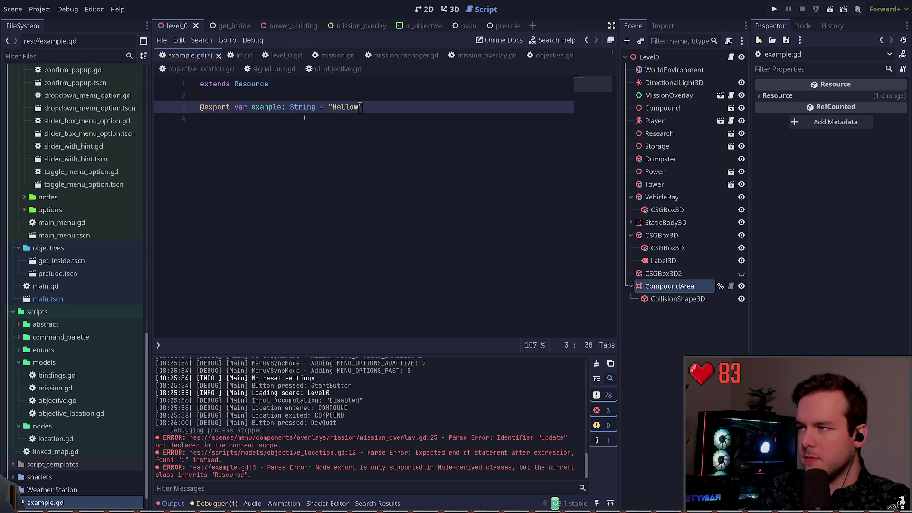
pyautogui.press('Left')
pyautogui.hotkey('ctrl', 's')
pyautogui.click(269, 107)
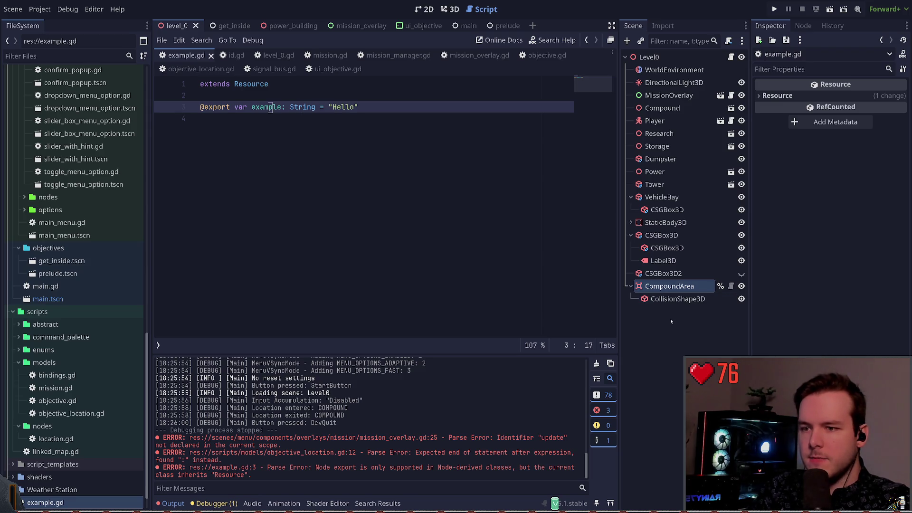
pyautogui.hotkey('ctrl', 'a')
pyautogui.press('Escape')
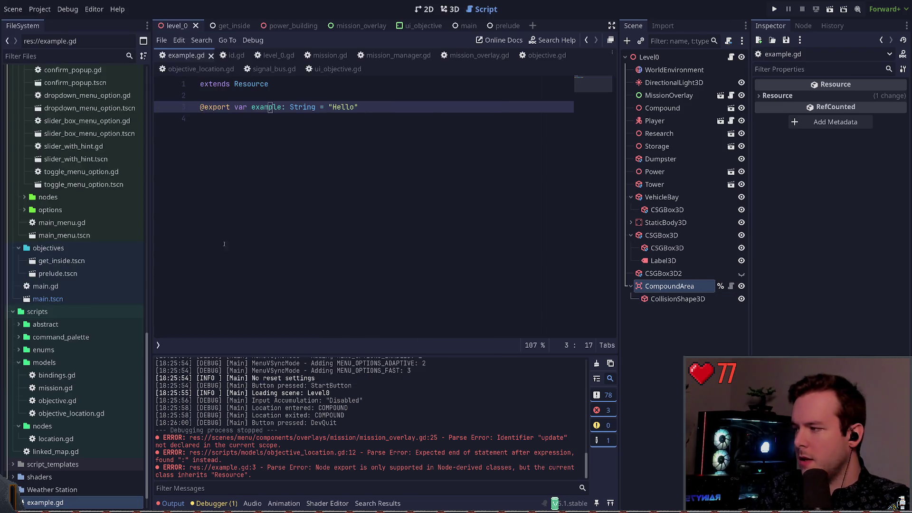
pyautogui.scroll(10, 48, 238)
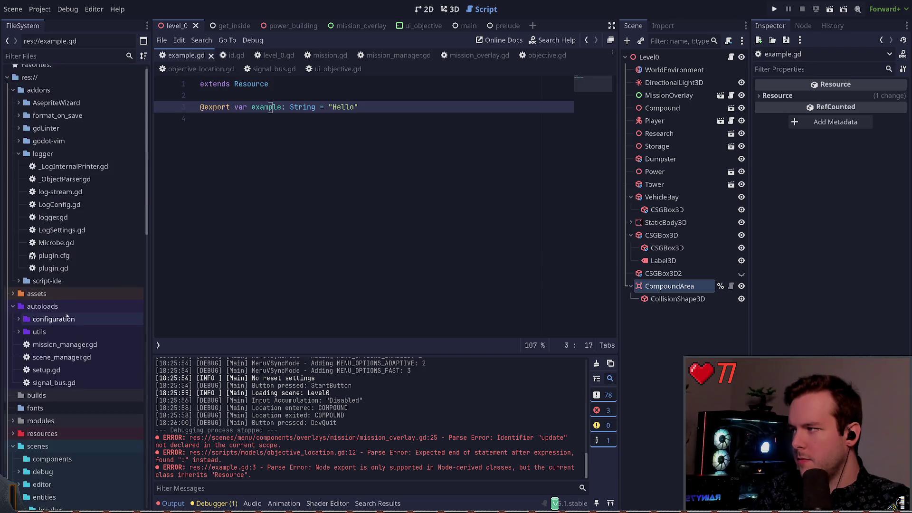
# Collapse the addons and autoloads folders and select res://resources/objectives in FileSystem
pyautogui.click(13, 97)
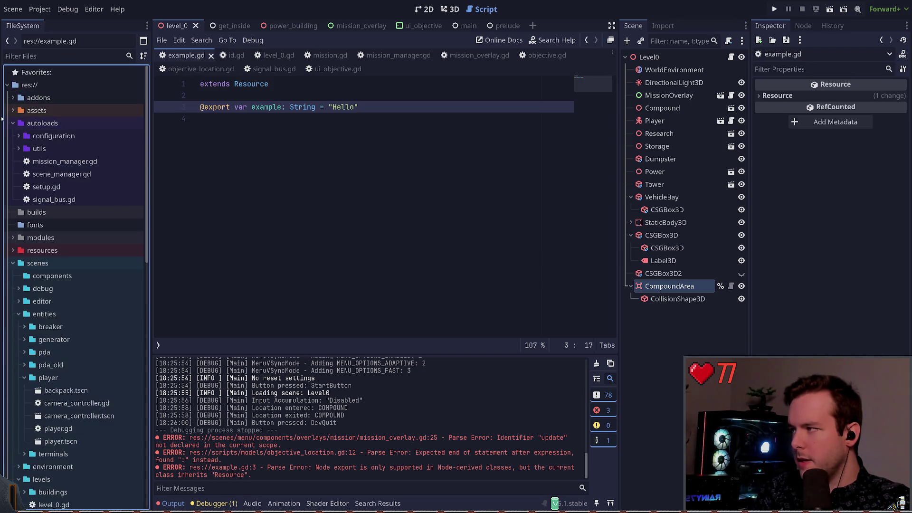
pyautogui.click(6, 123)
pyautogui.doubleClick(38, 174)
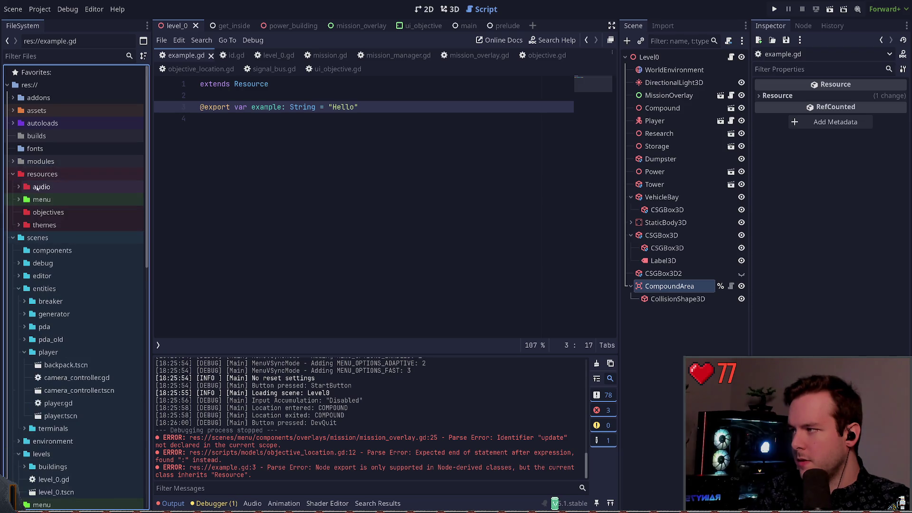
pyautogui.click(48, 211)
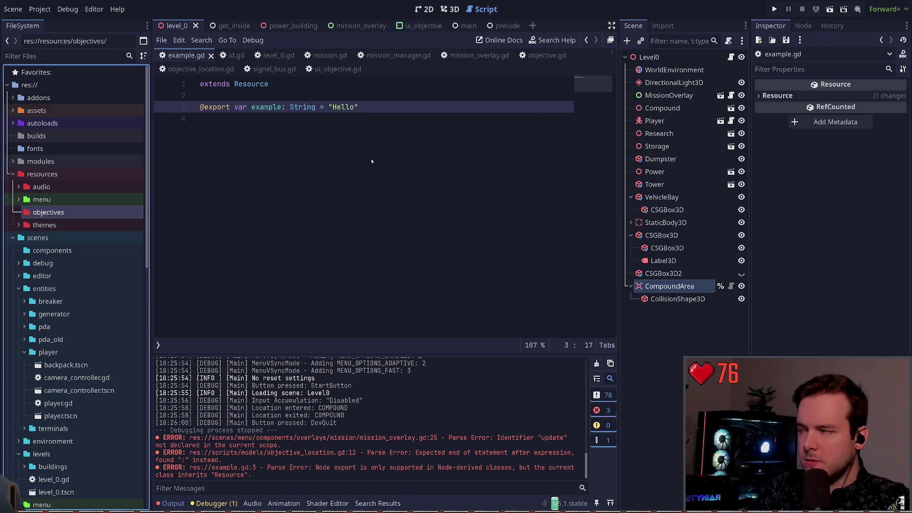
# Insert 'class_name Example' as the first line of example.gd and save
pyautogui.click(326, 86)
pyautogui.hotkey('ctrl', 'shift', 'Return')
pyautogui.write('class_name')
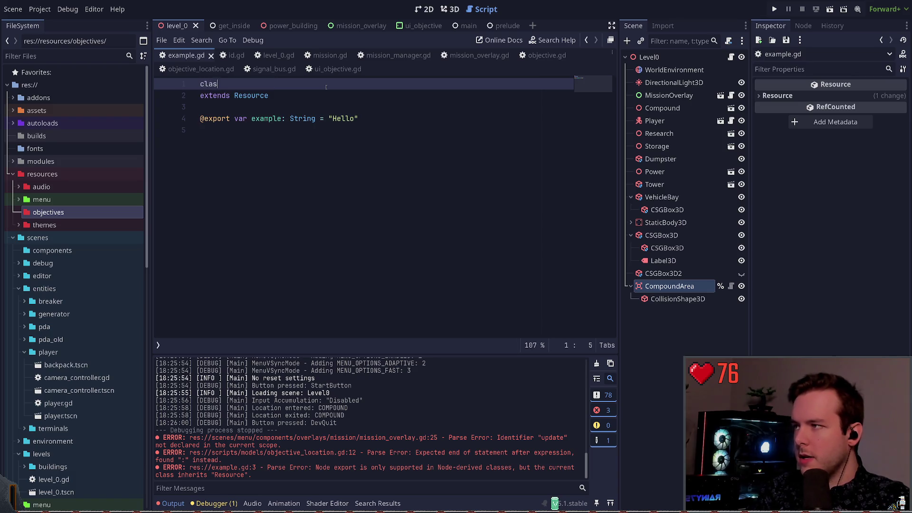
pyautogui.write(' Example')
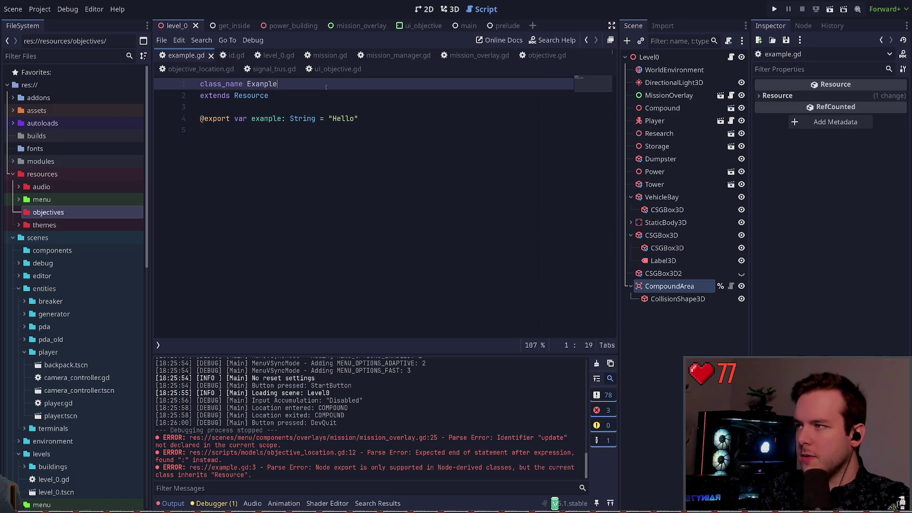
pyautogui.hotkey('ctrl', 's')
# Select new_resource.tres in objectives and start editing its Example value, Hello
pyautogui.click(83, 217)
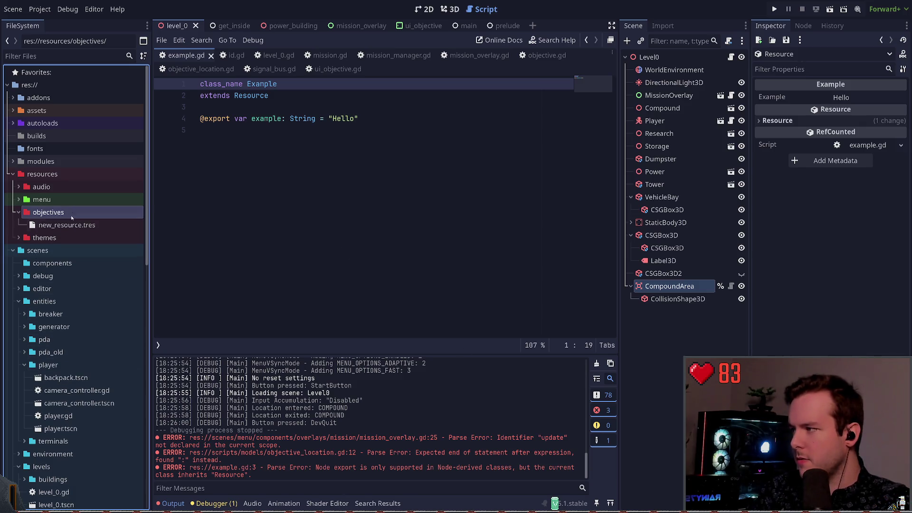
pyautogui.click(798, 94)
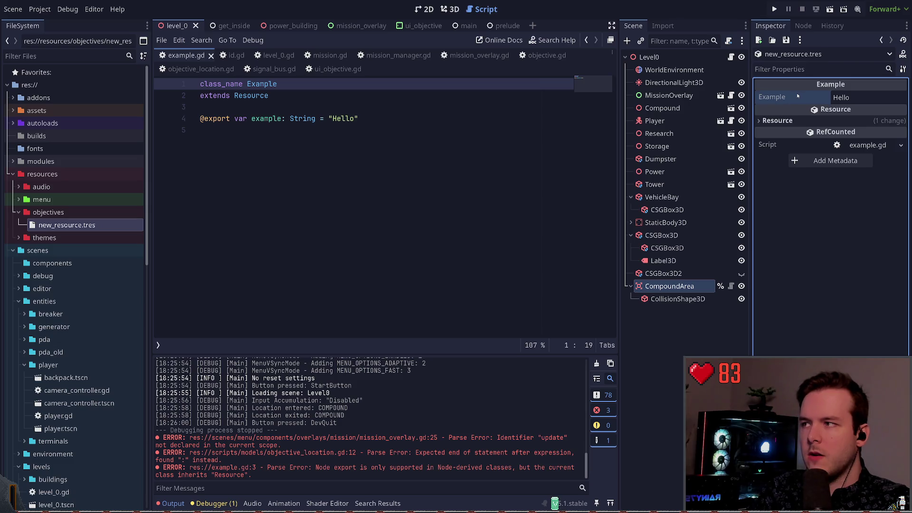
pyautogui.click(846, 98)
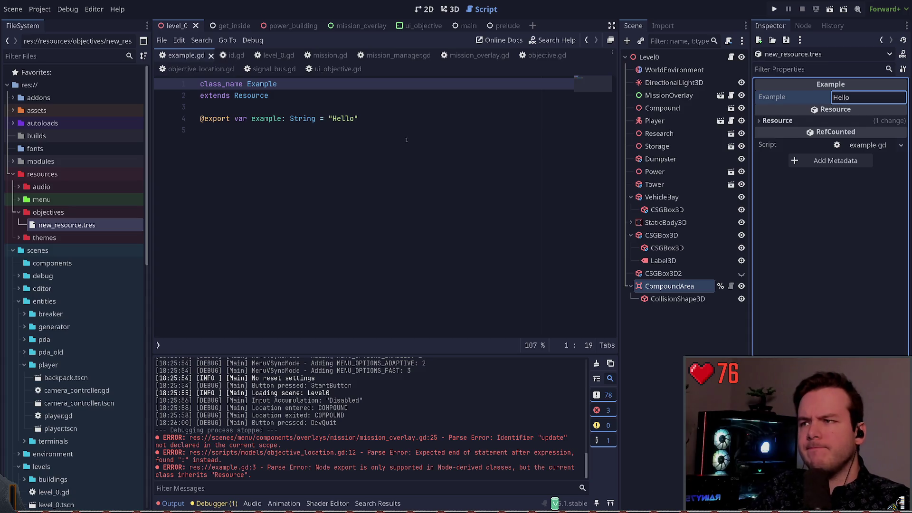
# Confirm the Example value and save, then select example.gd in FileSystem and close its script
pyautogui.click(380, 119)
pyautogui.hotkey('ctrl', 's')
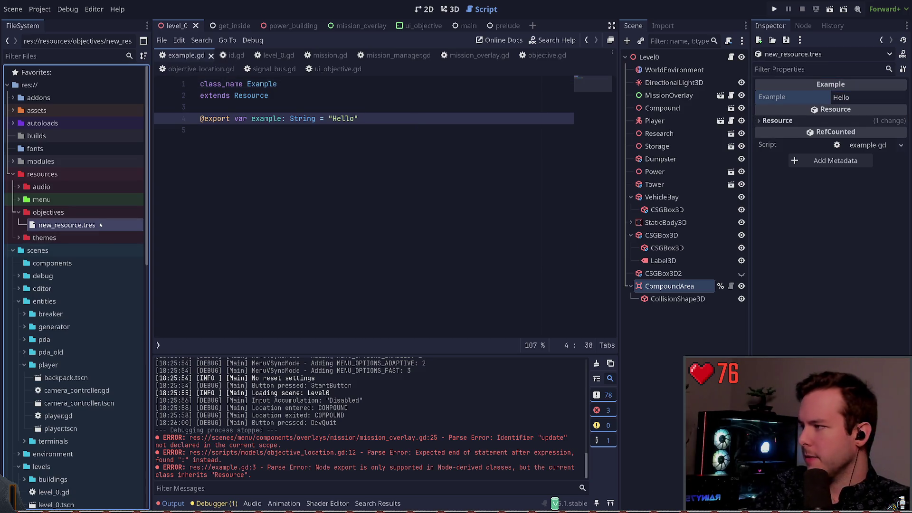
pyautogui.scroll(-5, 94, 308)
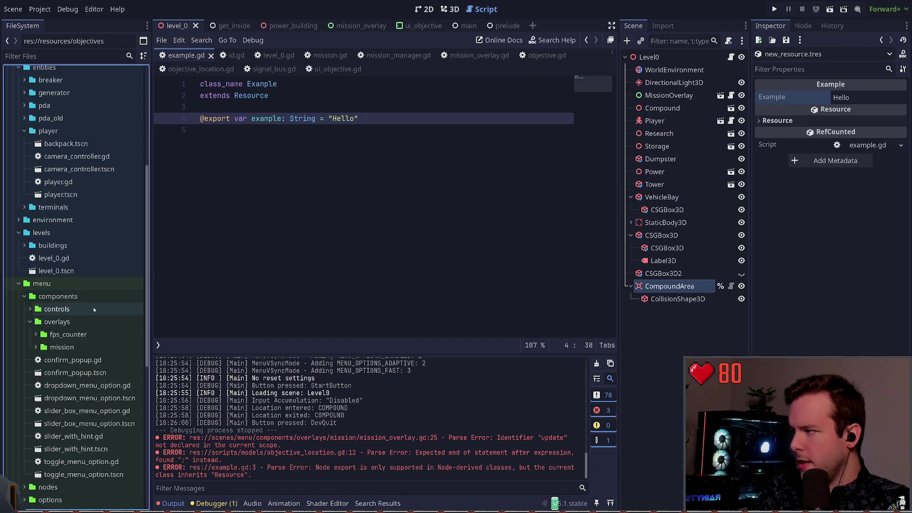
pyautogui.scroll(-8, 95, 294)
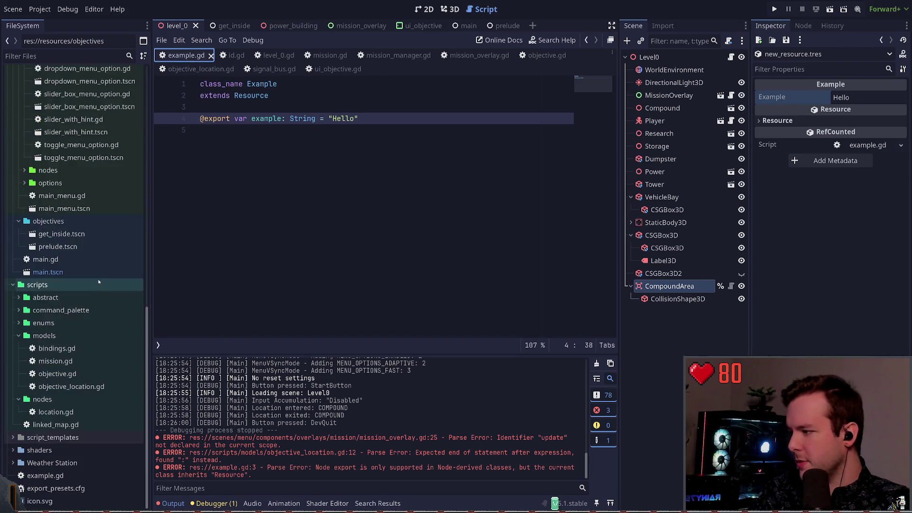
pyautogui.click(82, 471)
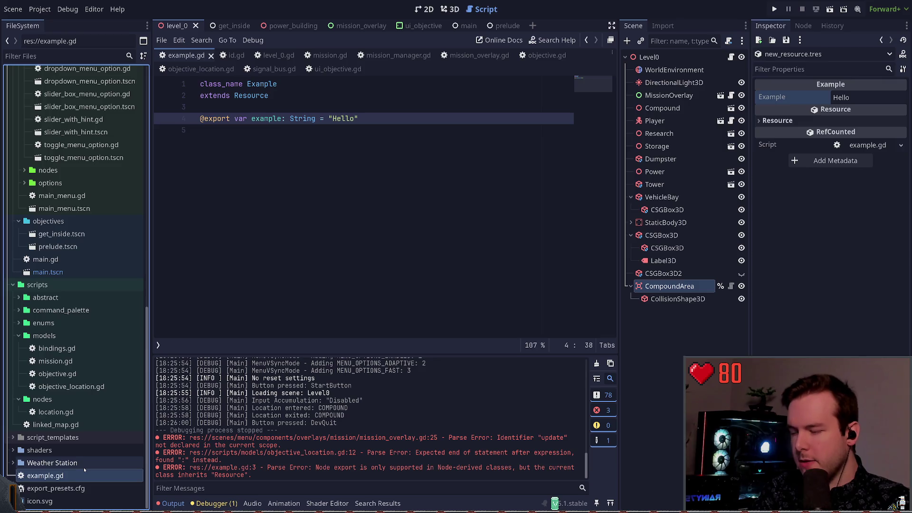
pyautogui.hotkey('ctrl', 'w')
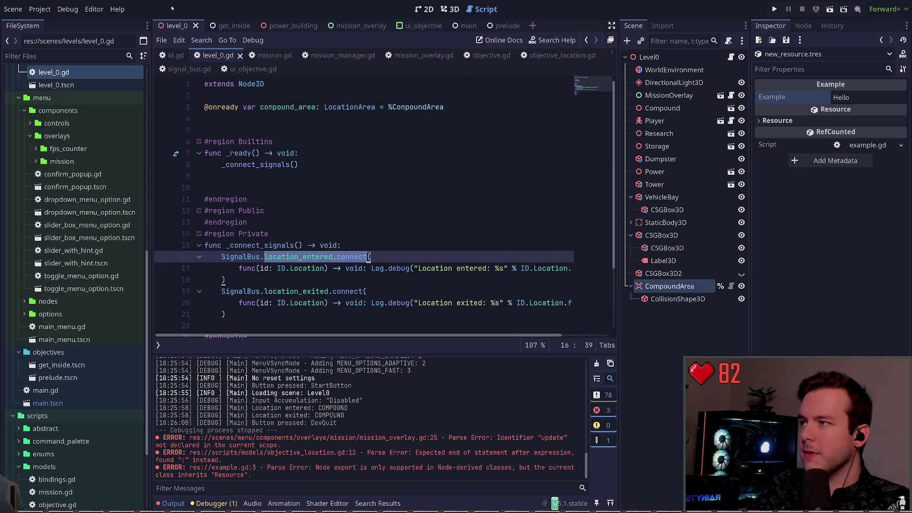
# Check the MissionManager entry under Project Settings' Globals autoloads, then open mission_manager.gd
pyautogui.click(131, 60)
pyautogui.click(209, 54)
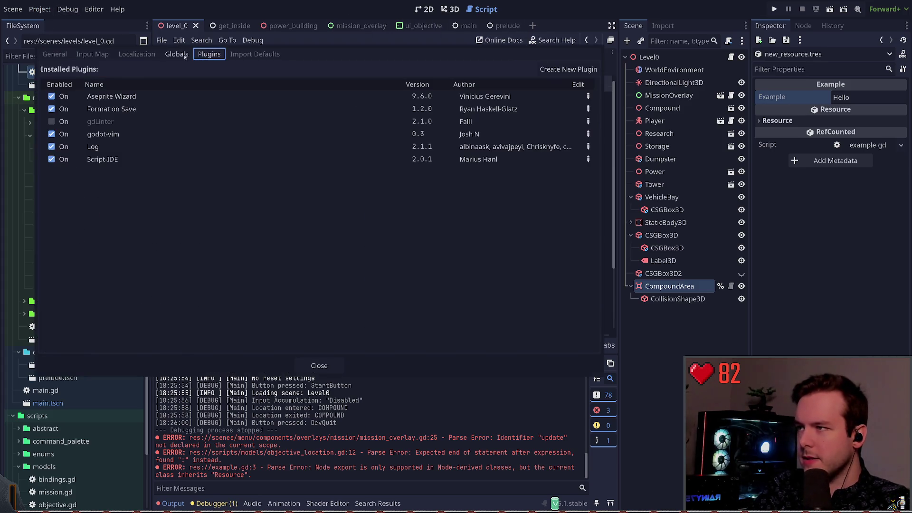
pyautogui.click(176, 53)
pyautogui.click(99, 211)
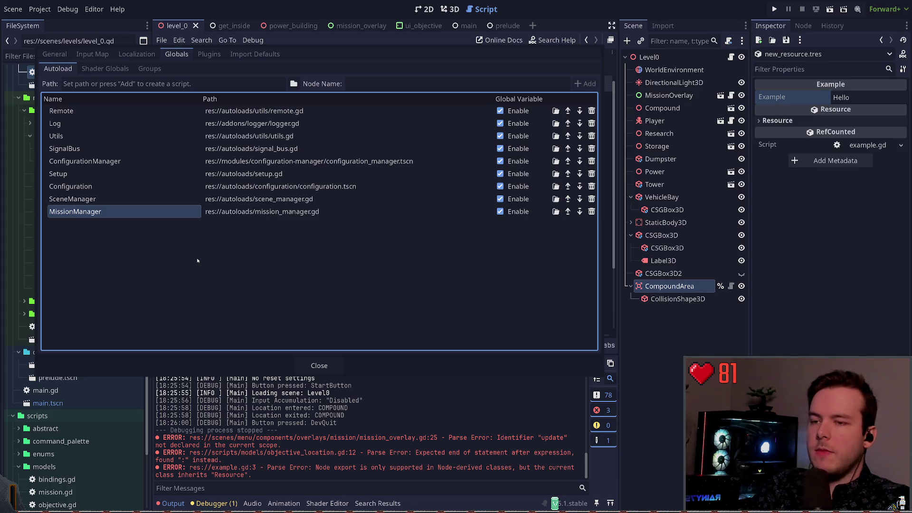
pyautogui.click(319, 365)
pyautogui.click(318, 153)
pyautogui.click(318, 56)
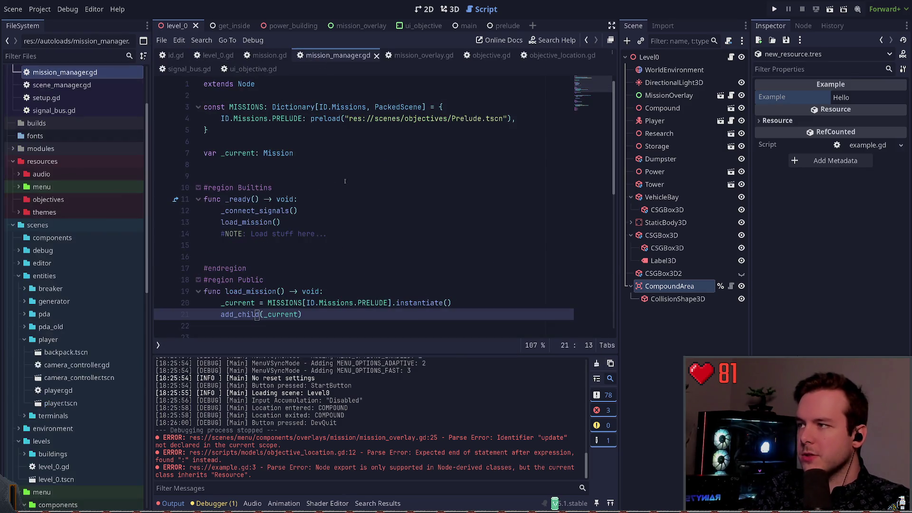
pyautogui.moveTo(229, 131); pyautogui.dragTo(204, 107)
pyautogui.click(229, 131)
pyautogui.click(229, 131)
pyautogui.click(228, 131)
pyautogui.doubleClick(263, 107)
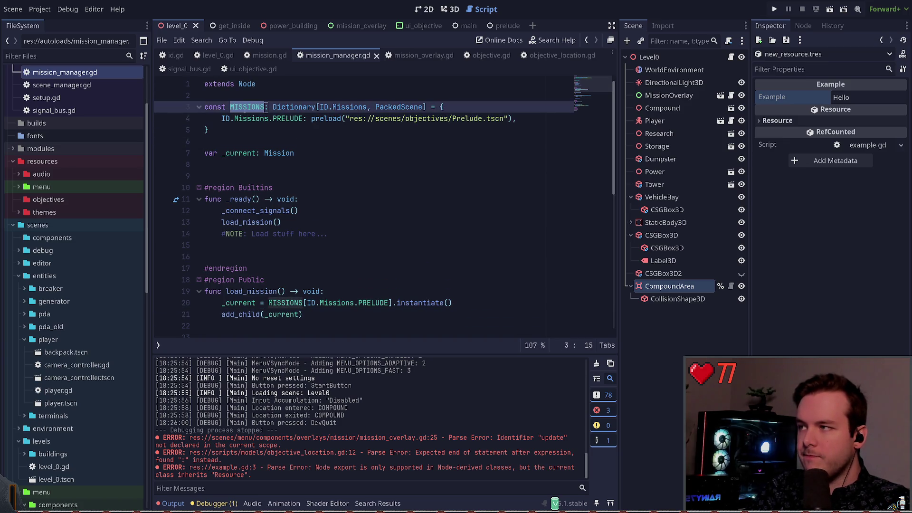
pyautogui.moveTo(319, 107); pyautogui.dragTo(366, 107)
pyautogui.doubleClick(387, 108)
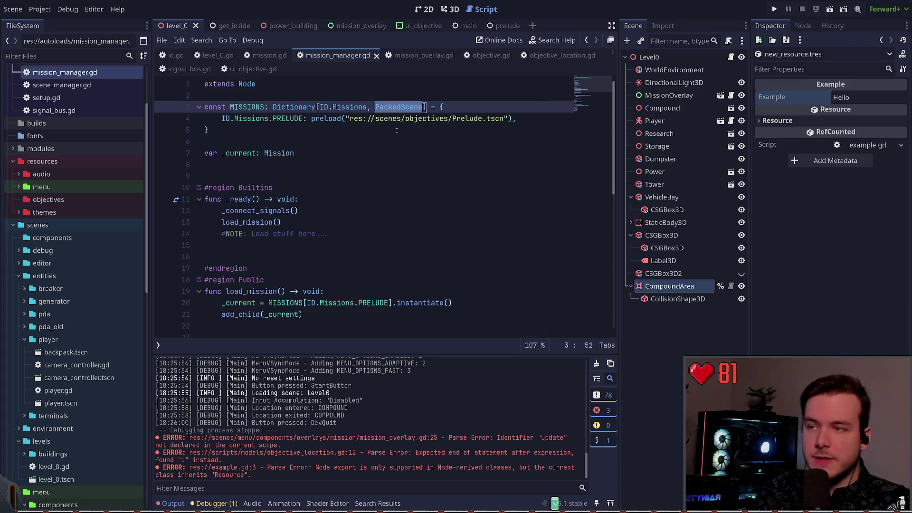
pyautogui.click(289, 130)
pyautogui.hotkey('ctrl', 's')
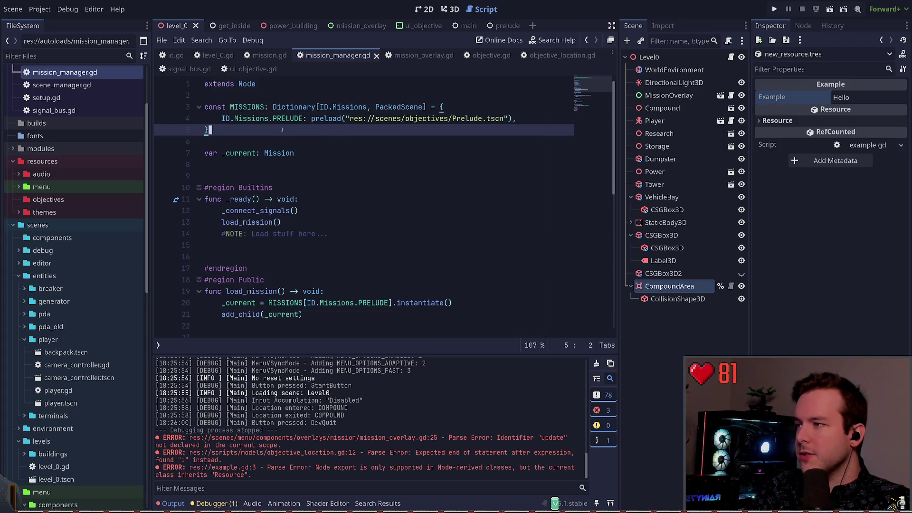
pyautogui.scroll(-2, 282, 130)
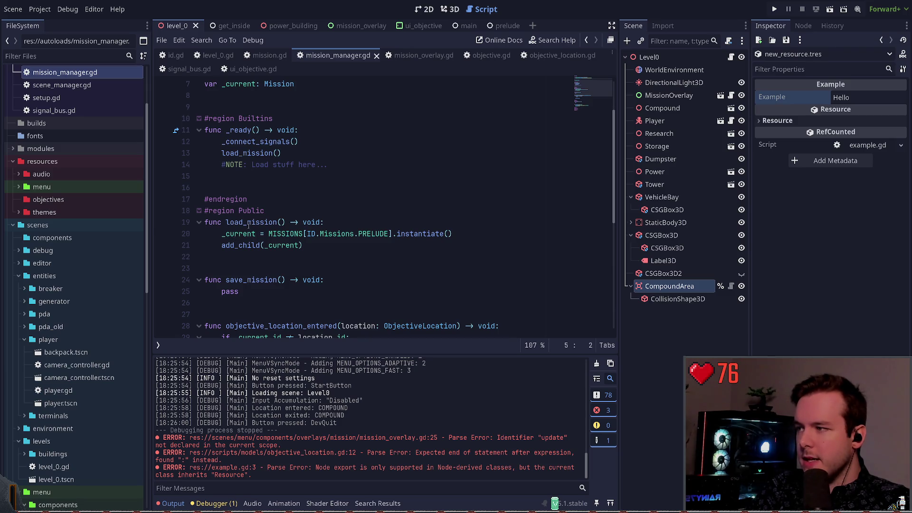
pyautogui.click(225, 233)
pyautogui.hotkey('shift', 'End')
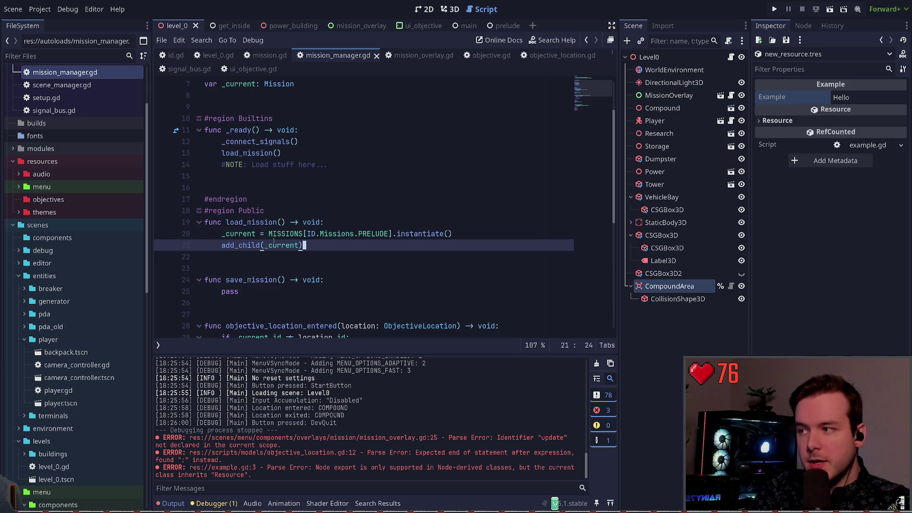
pyautogui.doubleClick(239, 234)
pyautogui.click(265, 233)
pyautogui.doubleClick(285, 233)
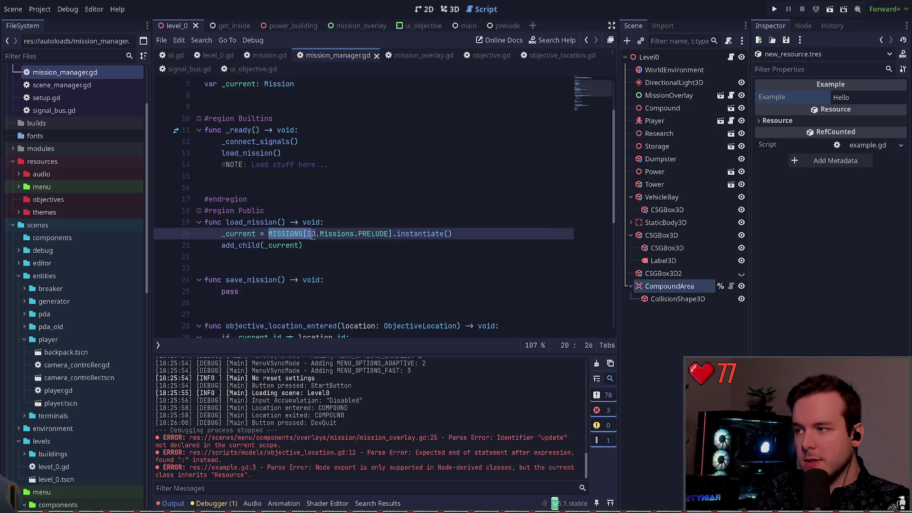
pyautogui.click(360, 233)
pyautogui.moveTo(307, 234); pyautogui.dragTo(390, 234)
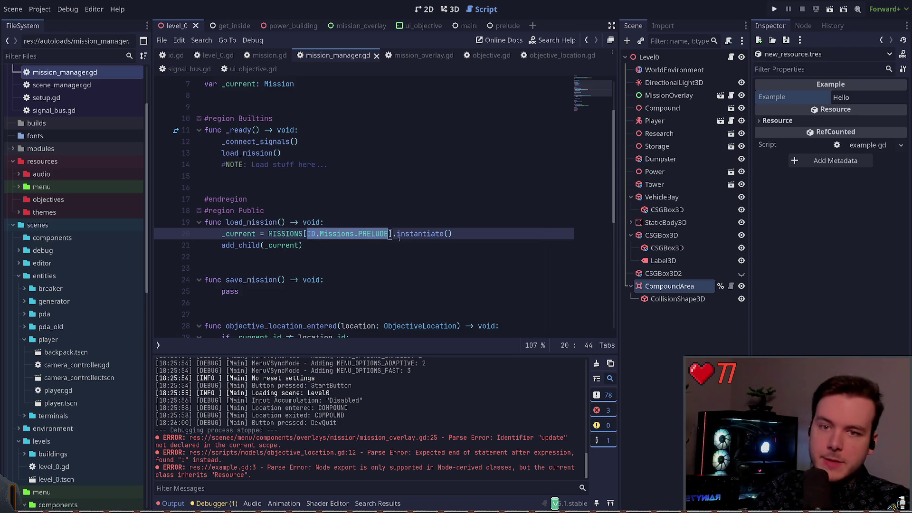
pyautogui.doubleClick(284, 245)
pyautogui.doubleClick(423, 234)
pyautogui.click(314, 246)
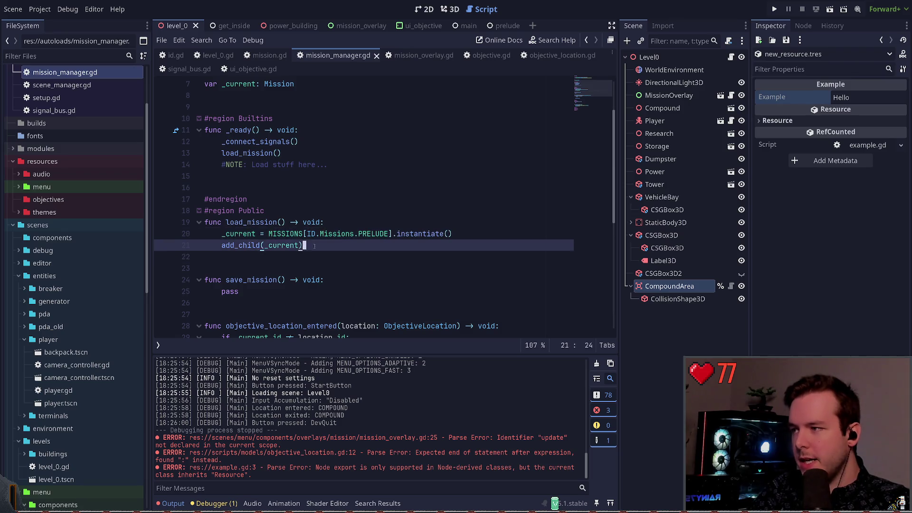
pyautogui.hotkey('shift', 'Home')
pyautogui.click(302, 245)
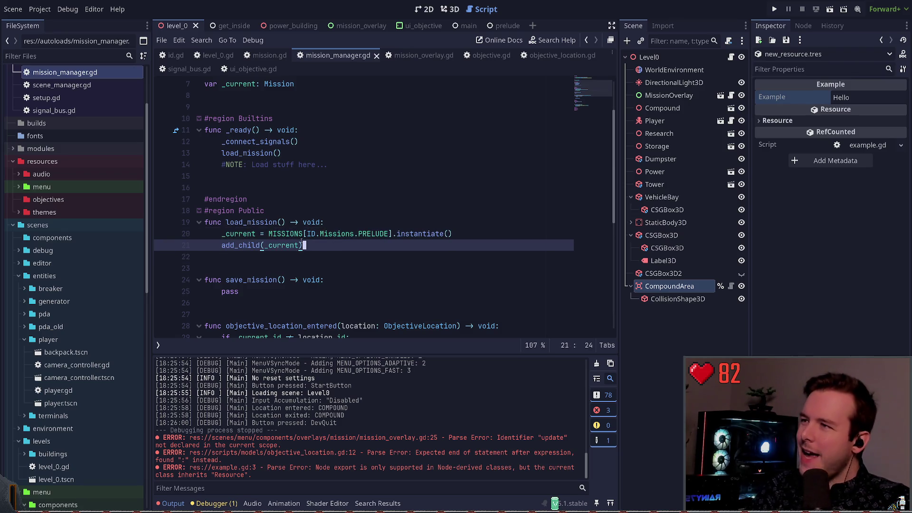
pyautogui.scroll(2, 293, 231)
pyautogui.scroll(-4, 301, 216)
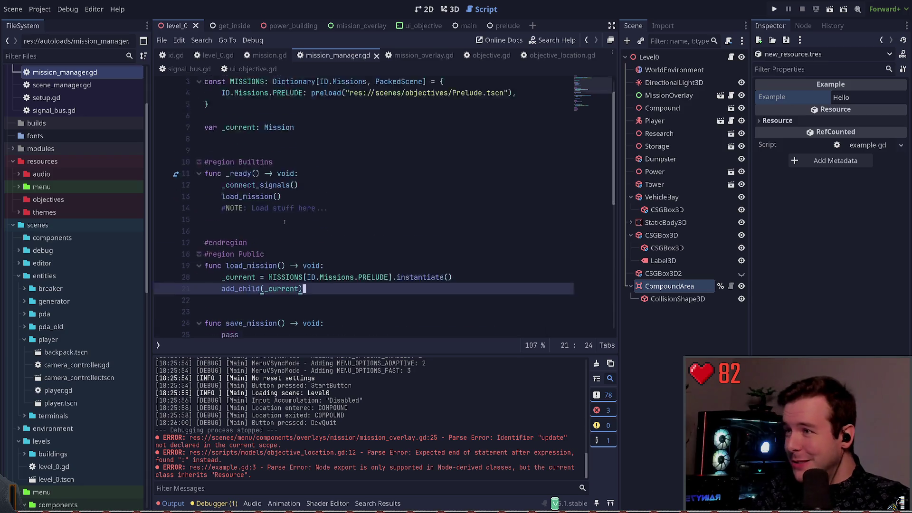
pyautogui.click(302, 186)
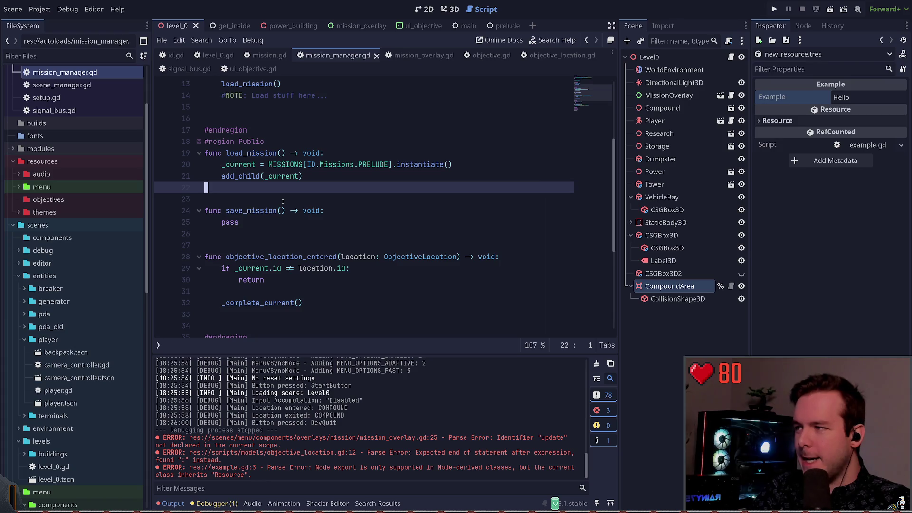
pyautogui.moveTo(304, 176); pyautogui.dragTo(217, 179)
pyautogui.scroll(2, 267, 210)
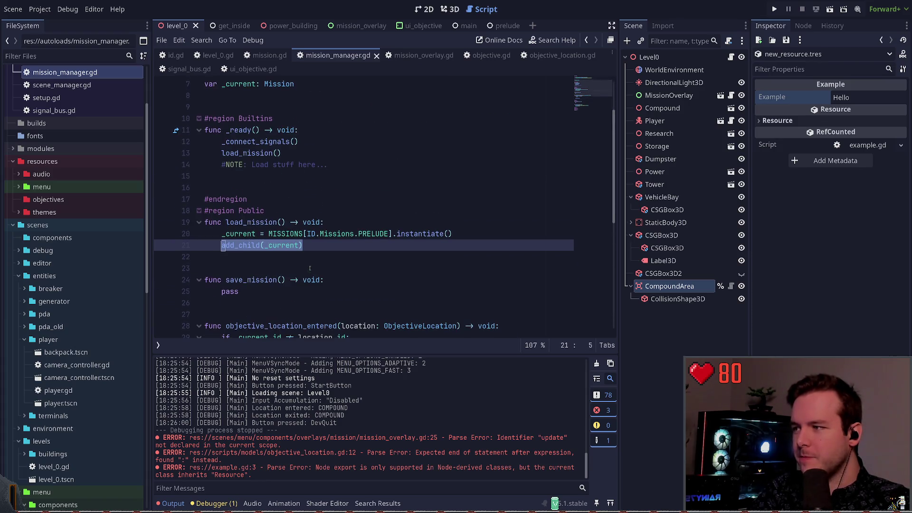
pyautogui.click(346, 250)
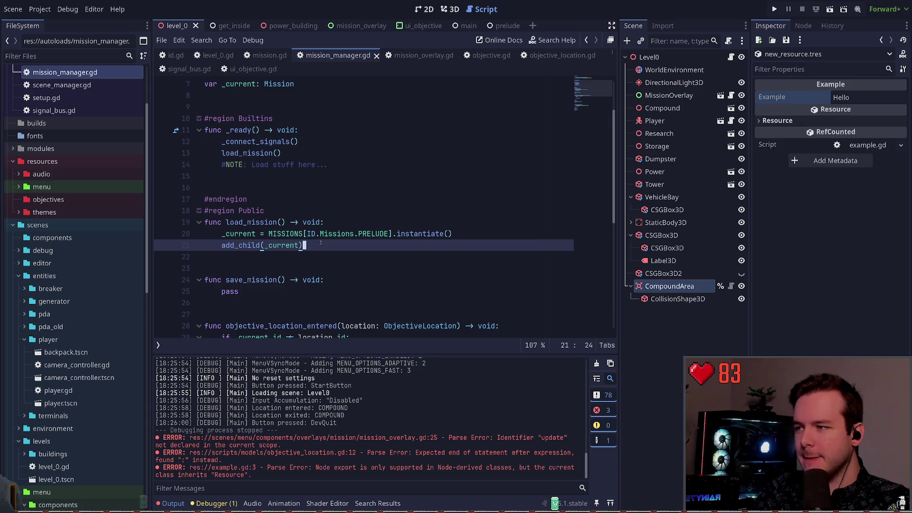
pyautogui.moveTo(335, 246); pyautogui.dragTo(221, 248)
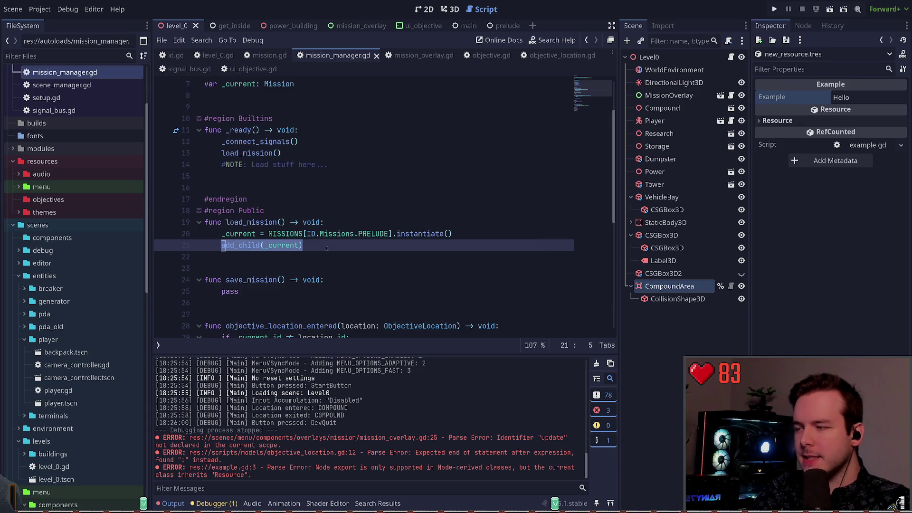
pyautogui.moveTo(307, 246); pyautogui.dragTo(221, 247)
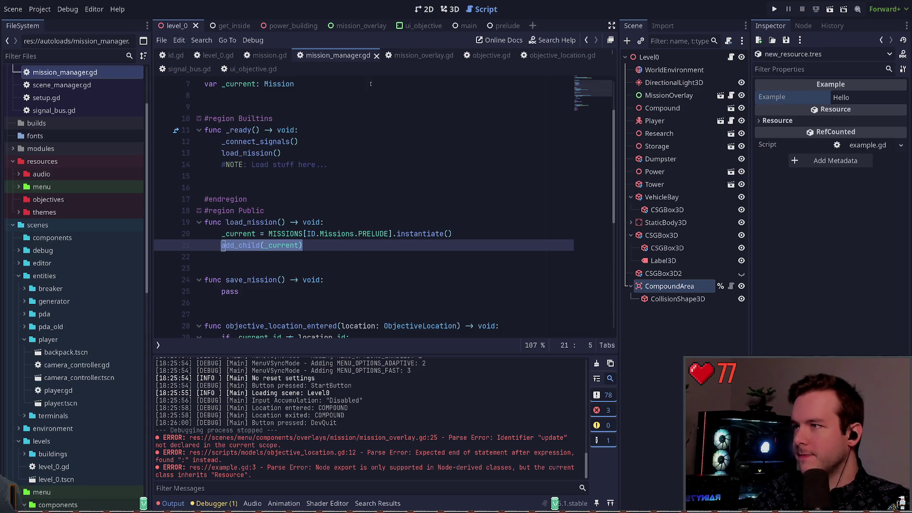
# Inspect the CompoundArea node's properties and switch to the level_0 3D view
pyautogui.click(511, 174)
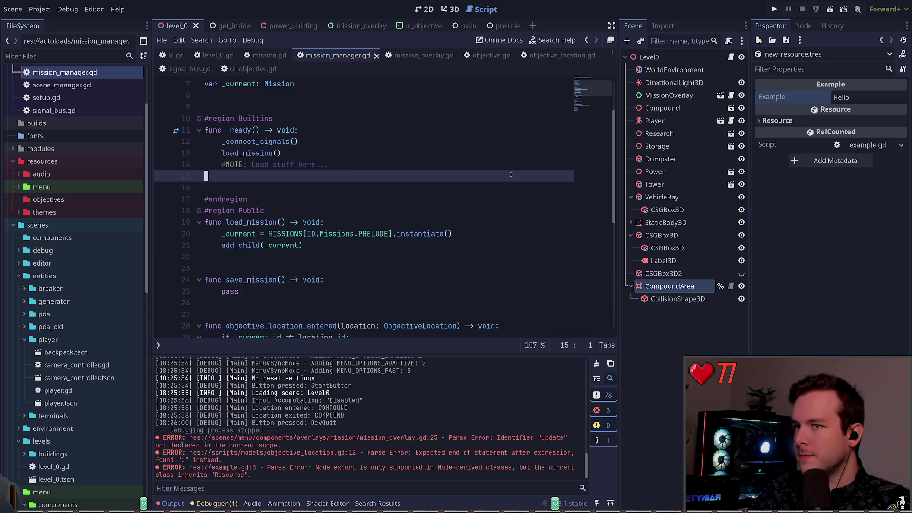
pyautogui.click(670, 287)
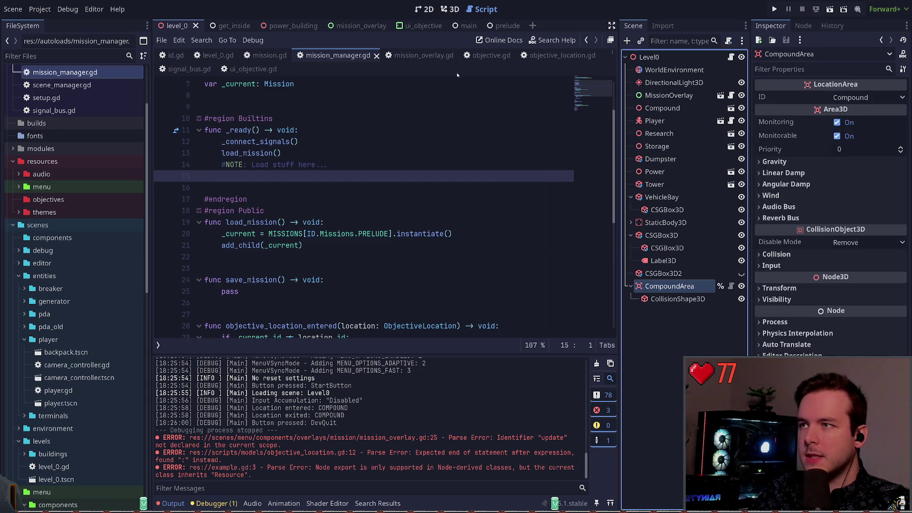
pyautogui.click(450, 9)
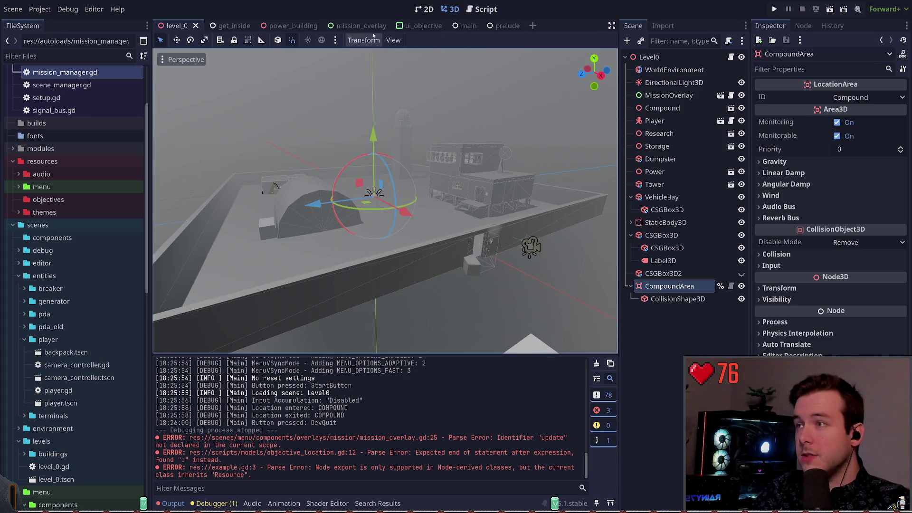
# Open the mission_overlay script and replace the objective_completed connection code with pass
pyautogui.click(363, 23)
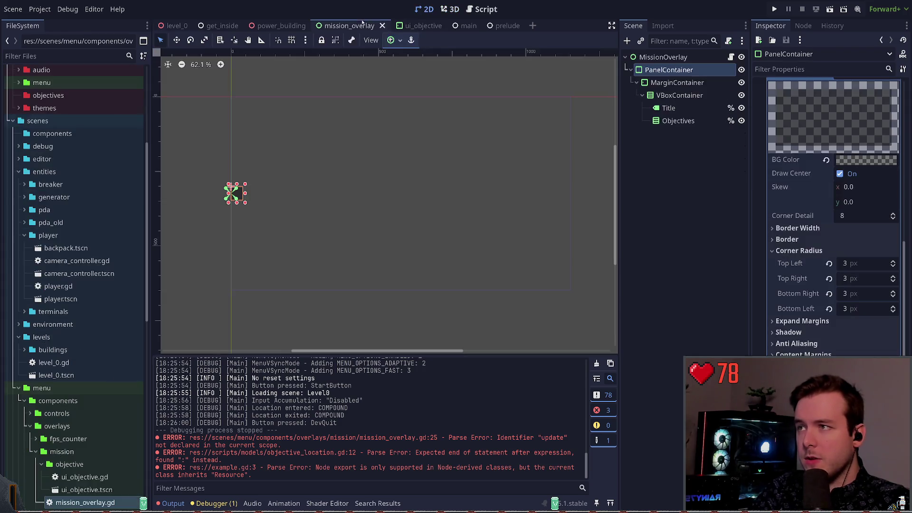
pyautogui.click(732, 57)
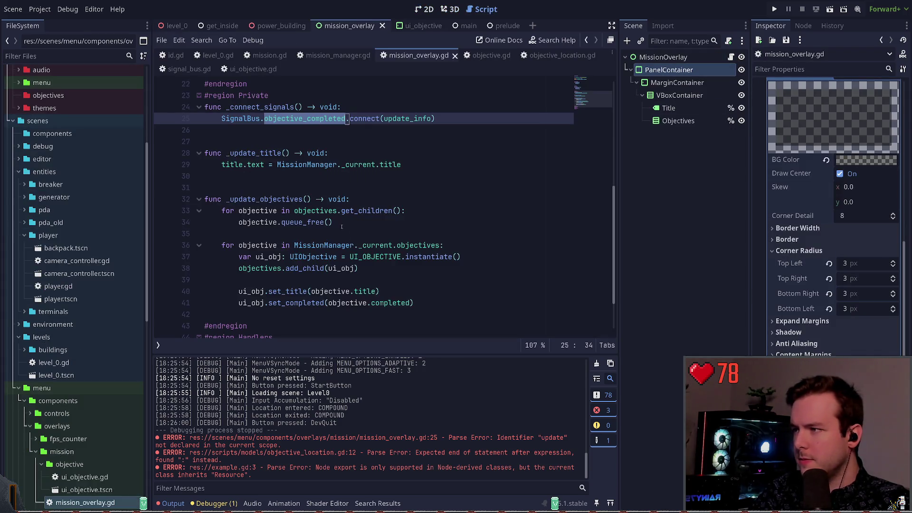
pyautogui.scroll(3, 304, 190)
pyautogui.moveTo(221, 188); pyautogui.dragTo(439, 188)
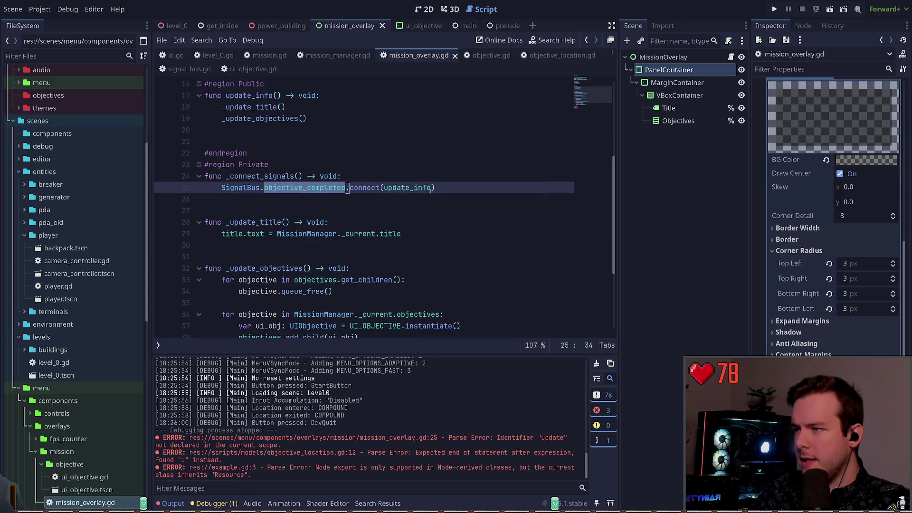
pyautogui.write('pass')
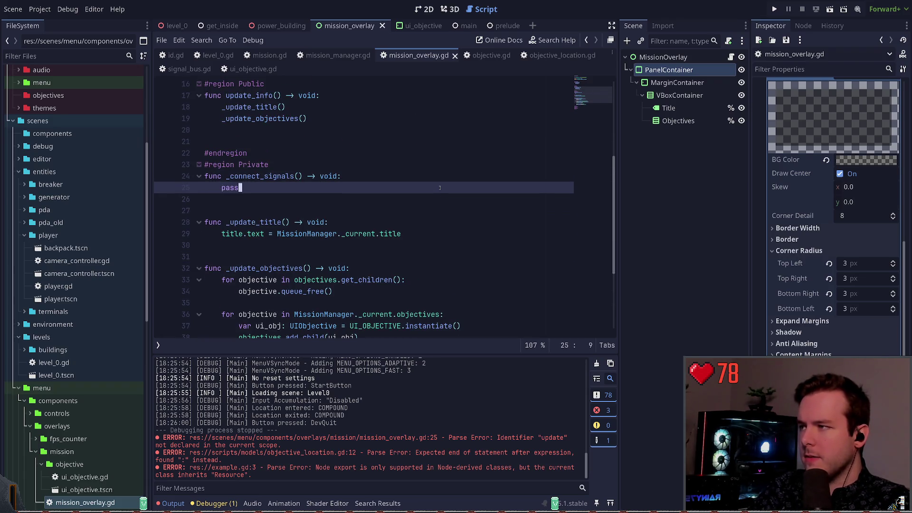
pyautogui.press('Left')
pyautogui.press('Left')
pyautogui.press('Left')
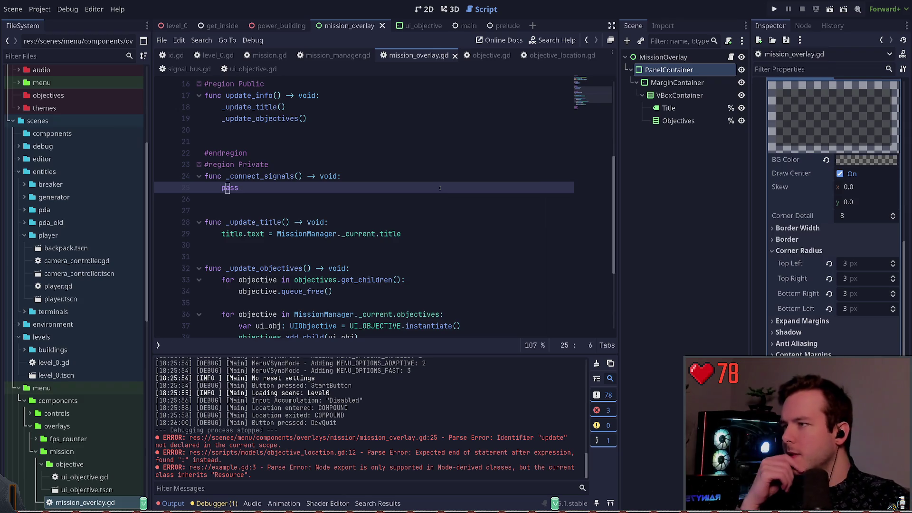
# Clear and retype the pass line in _connect_signals, save, and leave the body empty
pyautogui.press('Down')
pyautogui.press('Up')
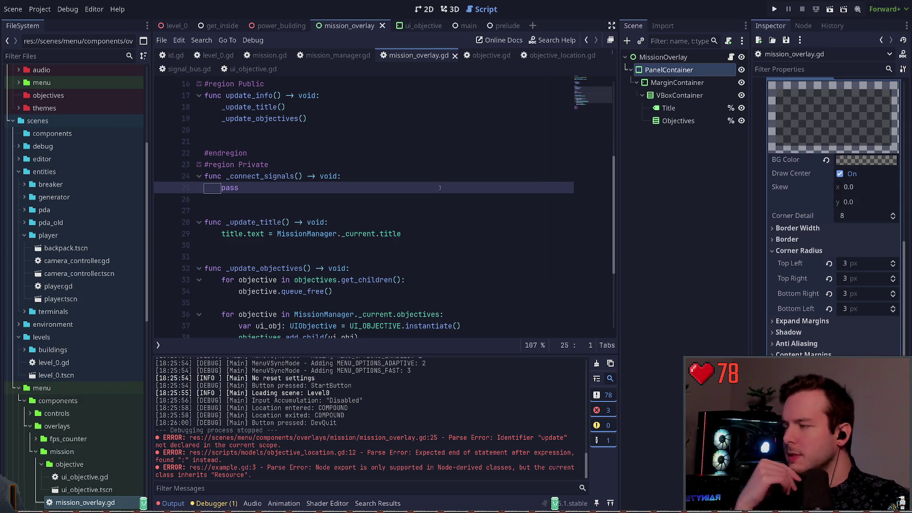
pyautogui.press('End')
pyautogui.press('BackSpace')
pyautogui.press('BackSpace')
pyautogui.press('BackSpace')
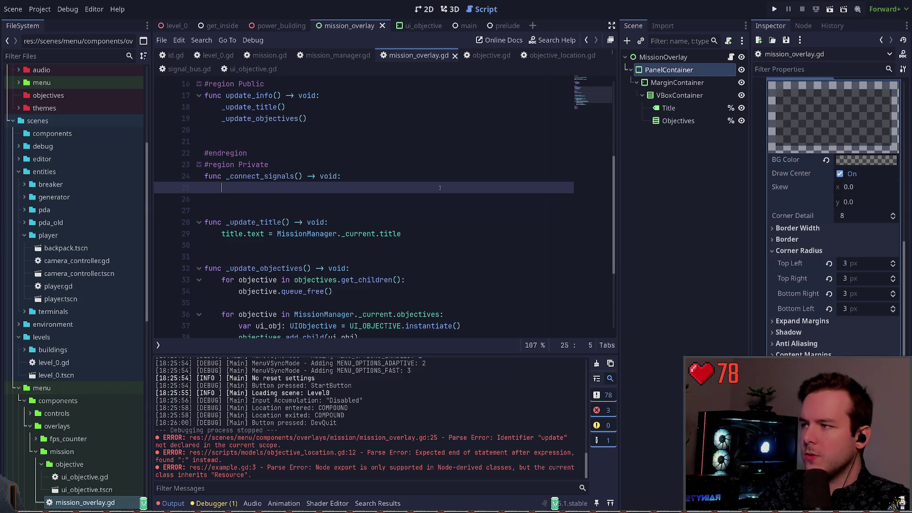
pyautogui.write('pass')
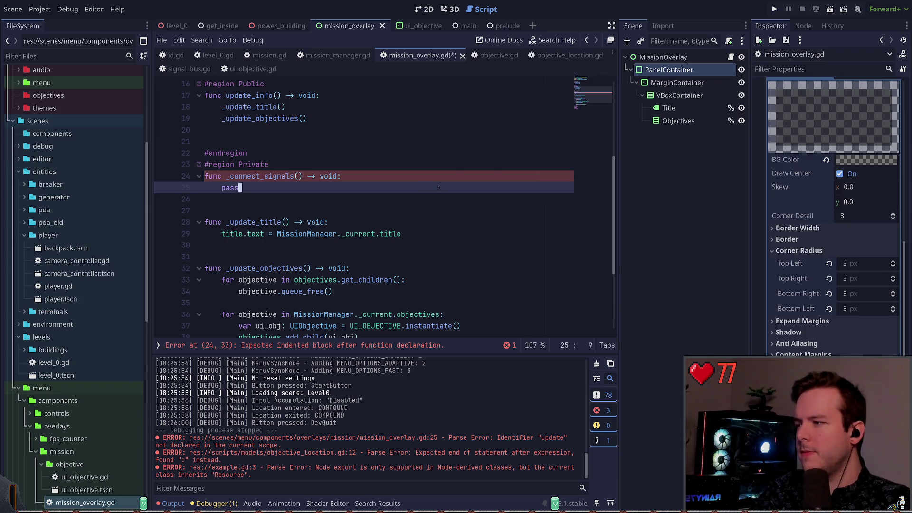
pyautogui.scroll(3, 380, 204)
pyautogui.hotkey('ctrl', 's')
pyautogui.press('Left')
pyautogui.press('Left')
pyautogui.press('Left')
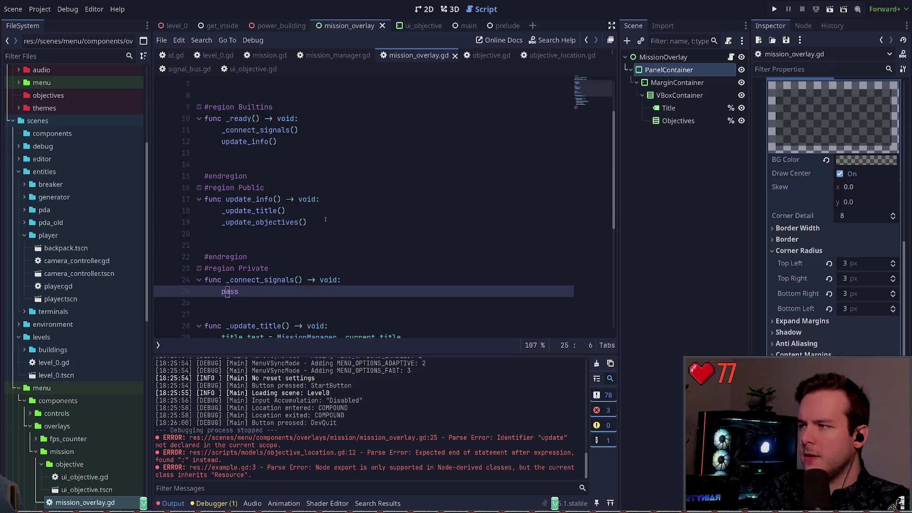
pyautogui.scroll(2, 321, 199)
pyautogui.scroll(-7, 316, 190)
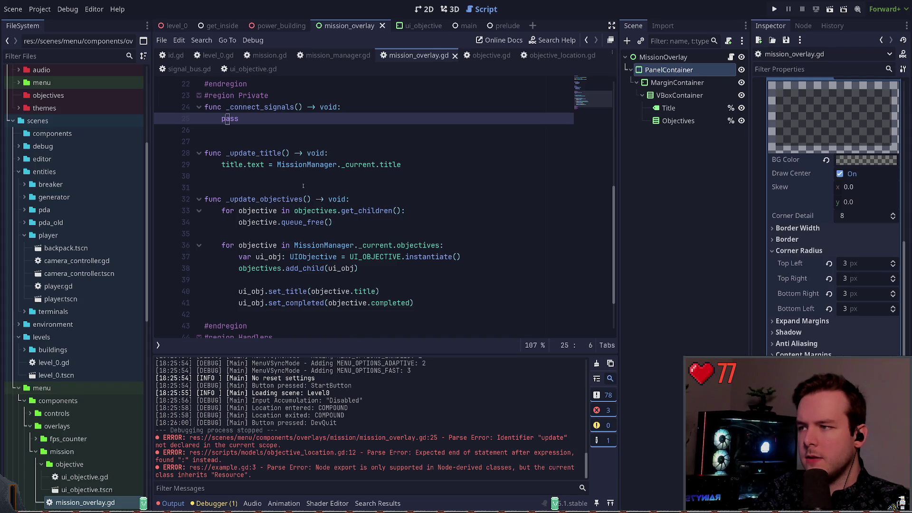
pyautogui.tripleClick(256, 245)
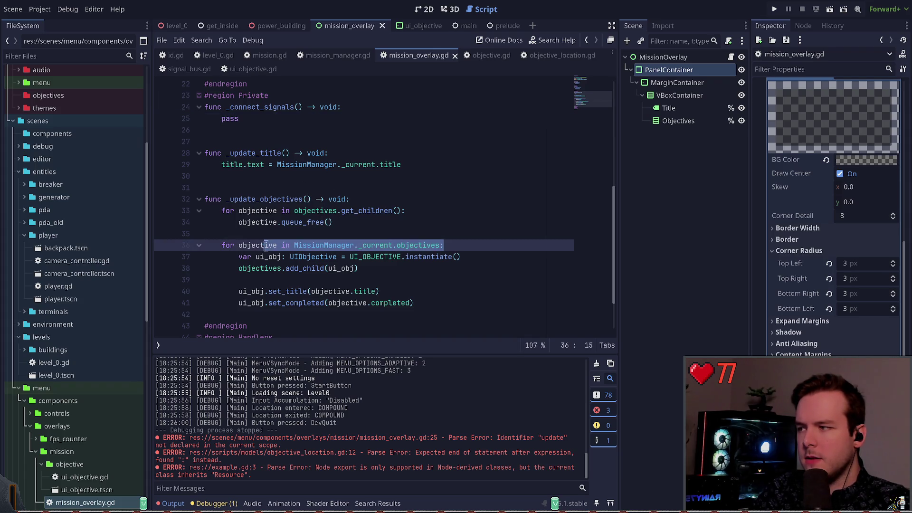
pyautogui.click(282, 118)
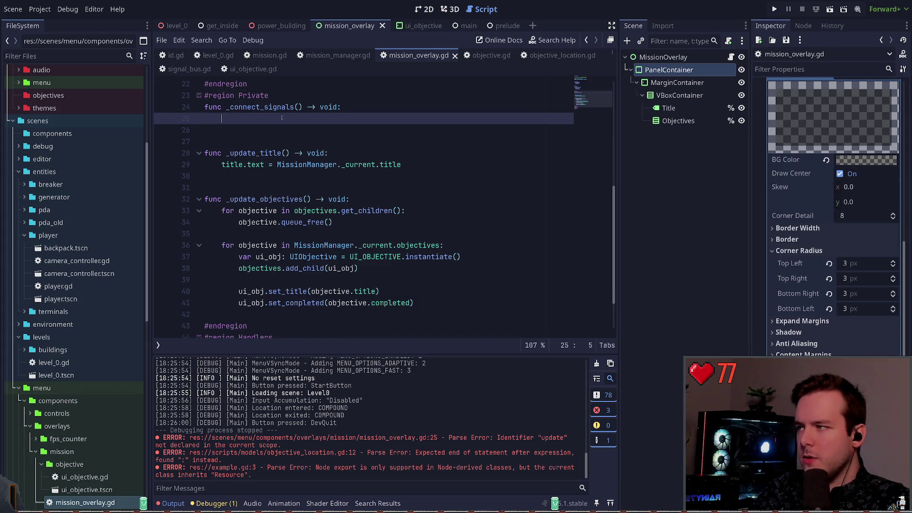
# Write MissionManager._current. in _connect_signals and start a 'for' line above it
pyautogui.write('sionManager.')
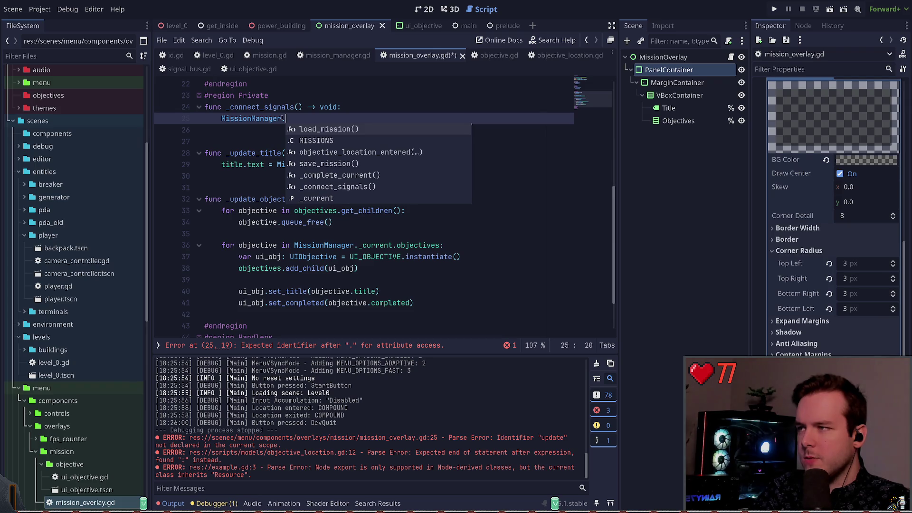
pyautogui.write('_current.')
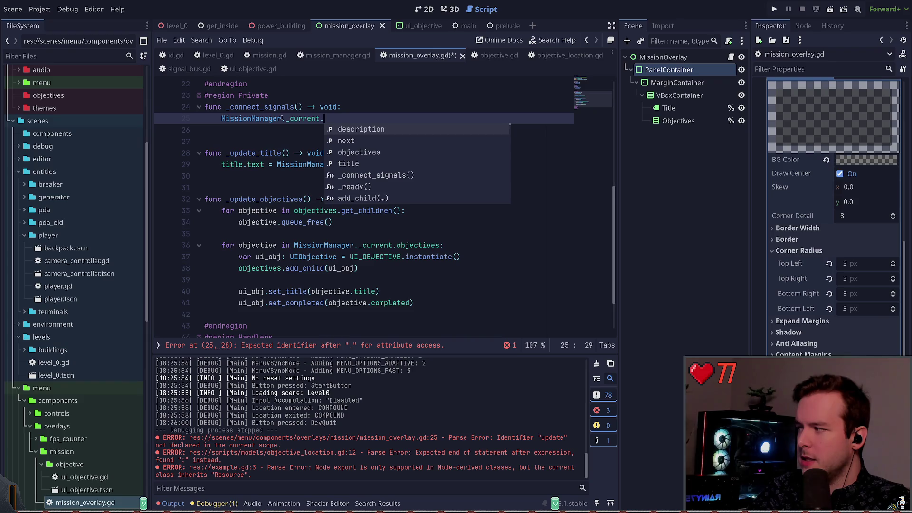
pyautogui.press('Escape')
pyautogui.press('Up')
pyautogui.press('Home')
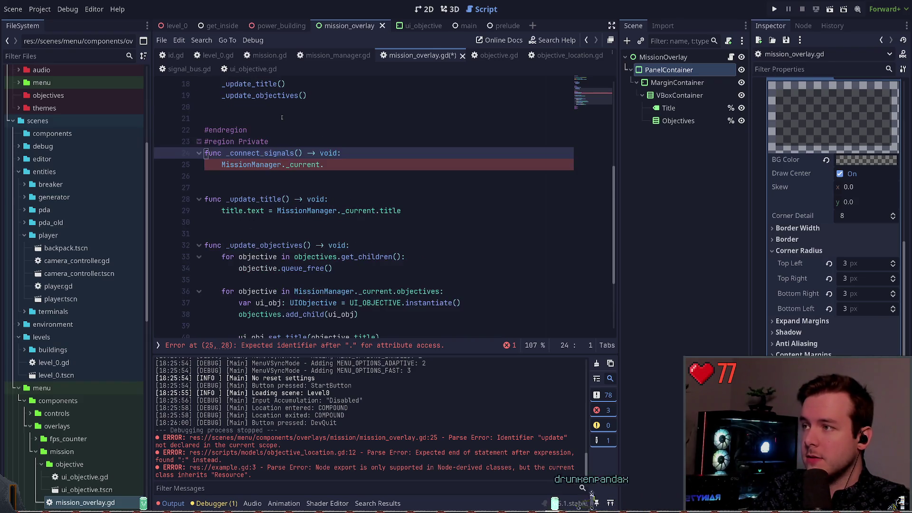
pyautogui.press('End')
pyautogui.press('Return')
pyautogui.write('for')
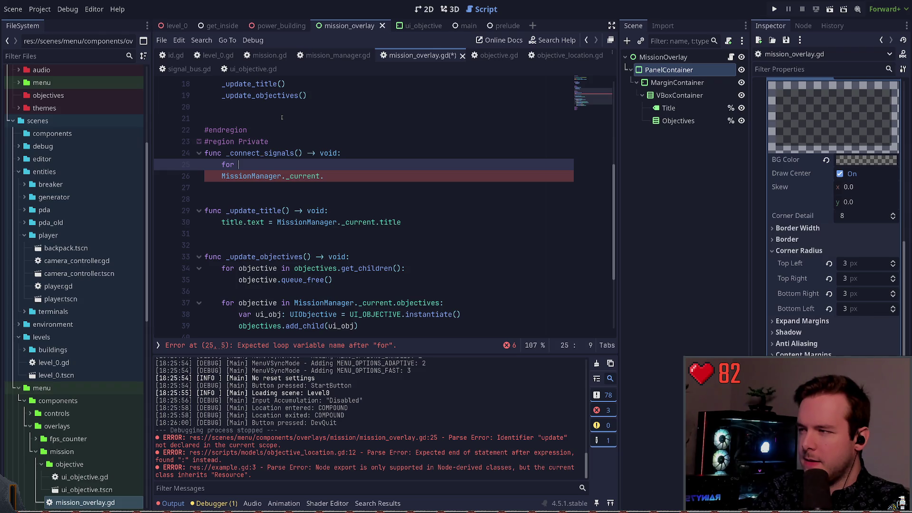
# Build the loop header 'for objective in MissionManager._current.objectives'
pyautogui.write('objective in')
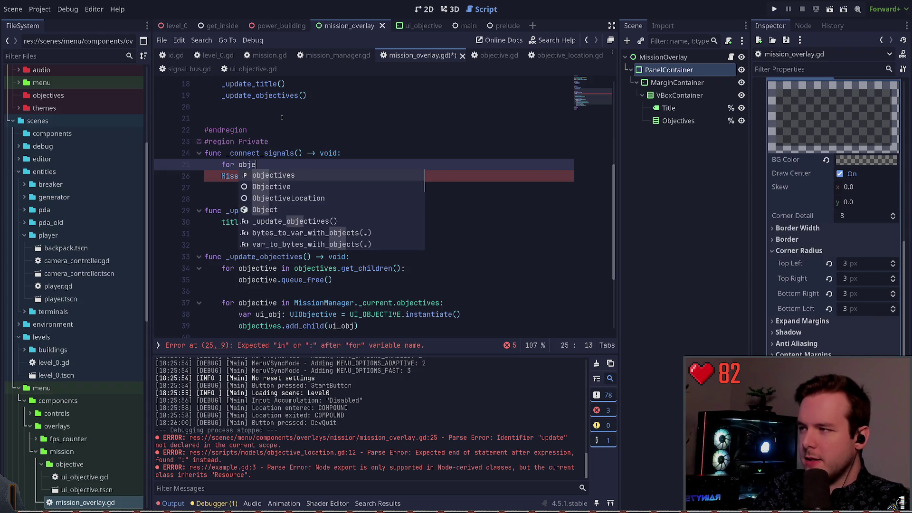
pyautogui.press('Escape')
pyautogui.press('Delete')
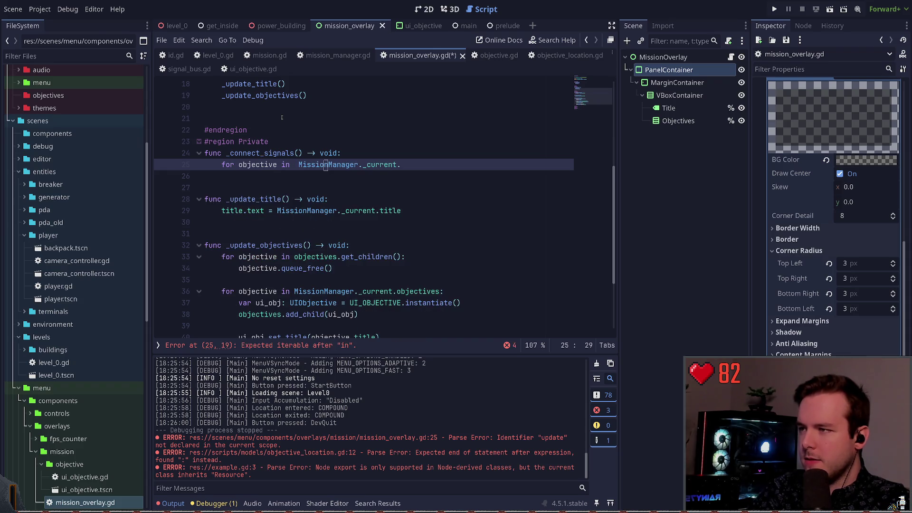
pyautogui.press('Left')
pyautogui.press('Delete')
pyautogui.press('End')
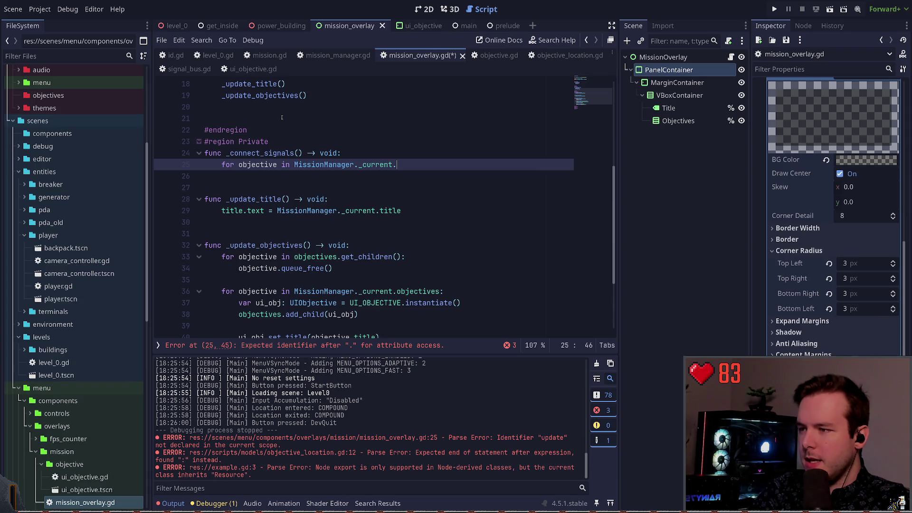
pyautogui.hotkey('ctrl', 'space')
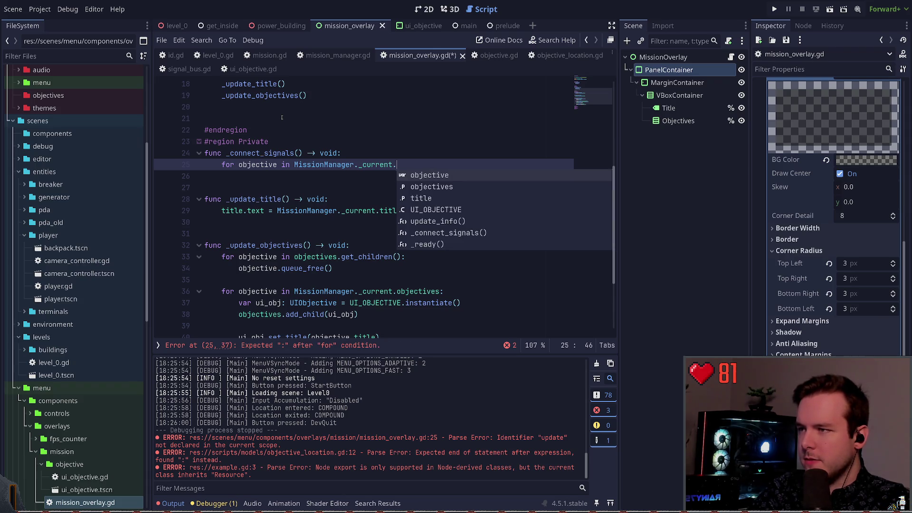
pyautogui.press('Escape')
pyautogui.write('boj')
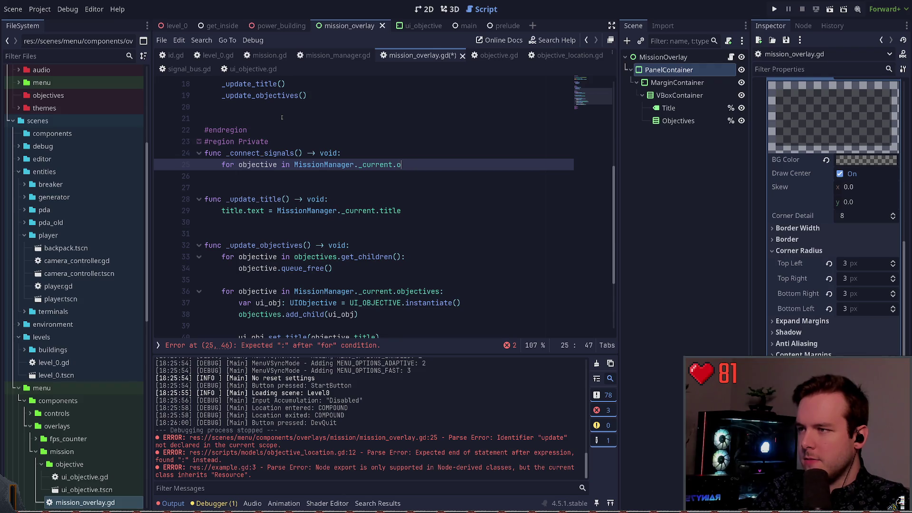
pyautogui.write('bj')
pyautogui.press('Return')
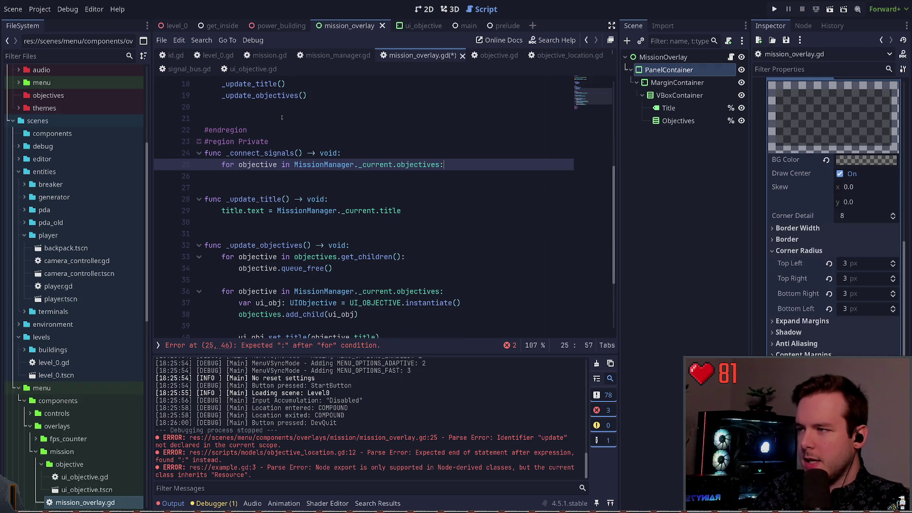
pyautogui.press('Return')
# Add objective.updated.connect(_objective_updated) inside the loop and review the _update_objectives function
pyautogui.write('objective.')
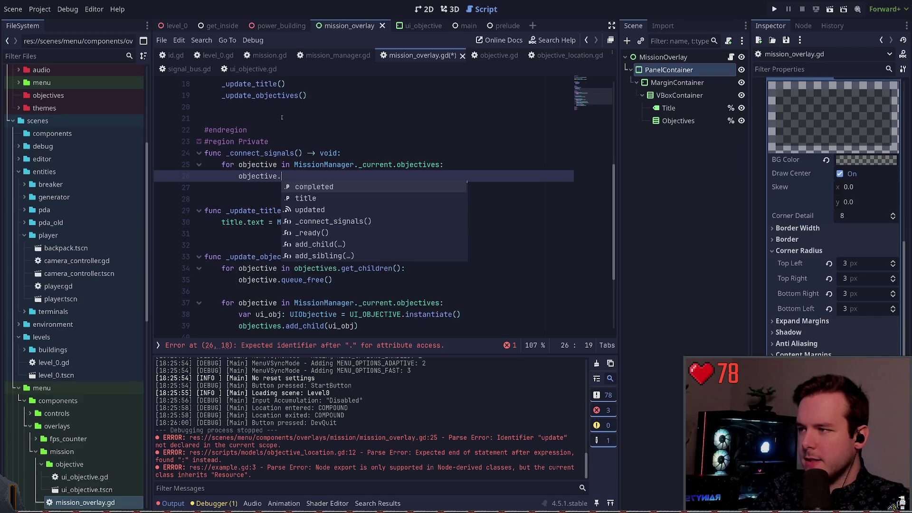
pyautogui.write('updated.')
pyautogui.press('Return')
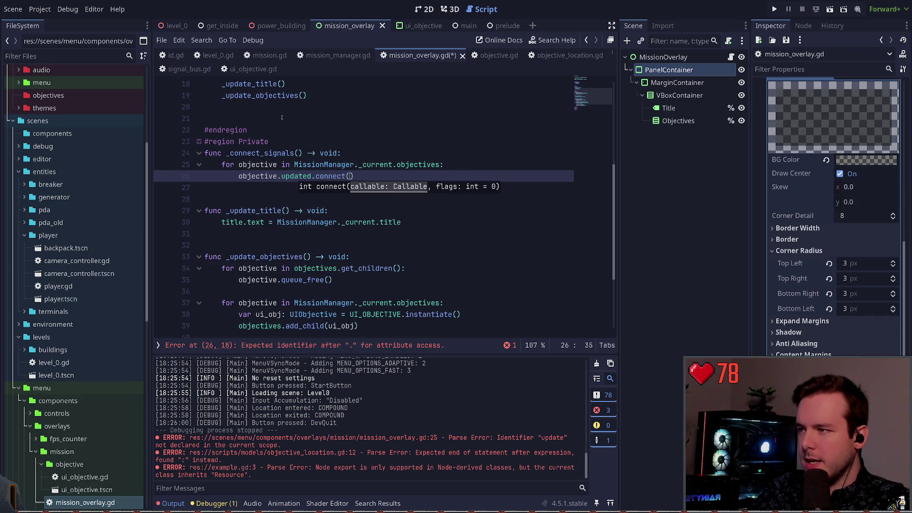
pyautogui.write('_objective_upd')
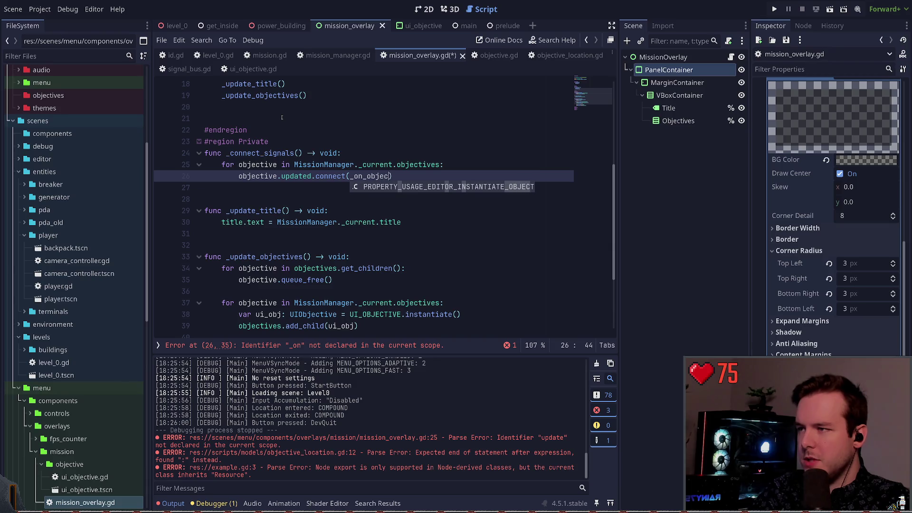
pyautogui.write('ated')
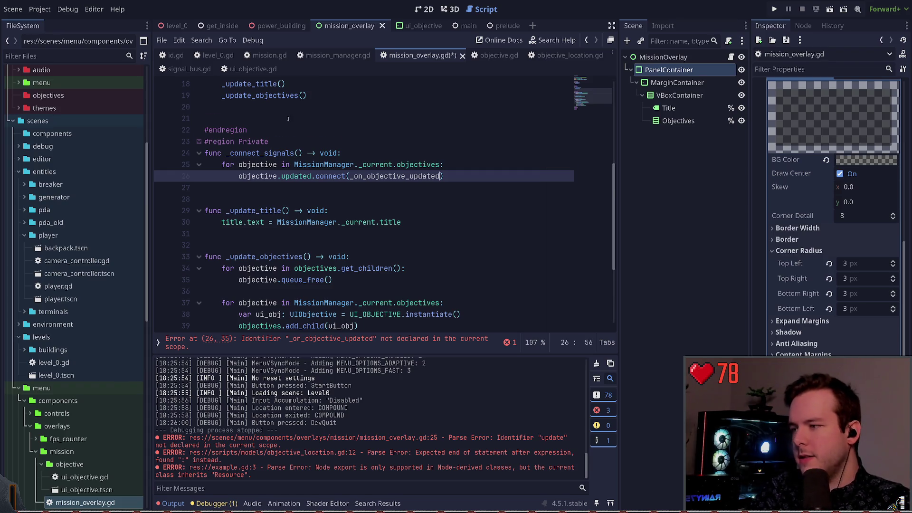
pyautogui.scroll(-2, 418, 262)
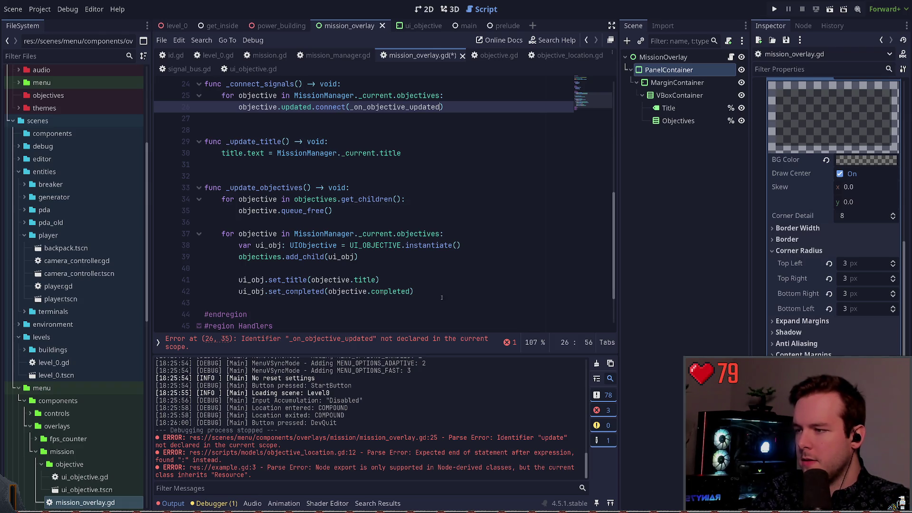
pyautogui.moveTo(440, 295); pyautogui.dragTo(199, 189)
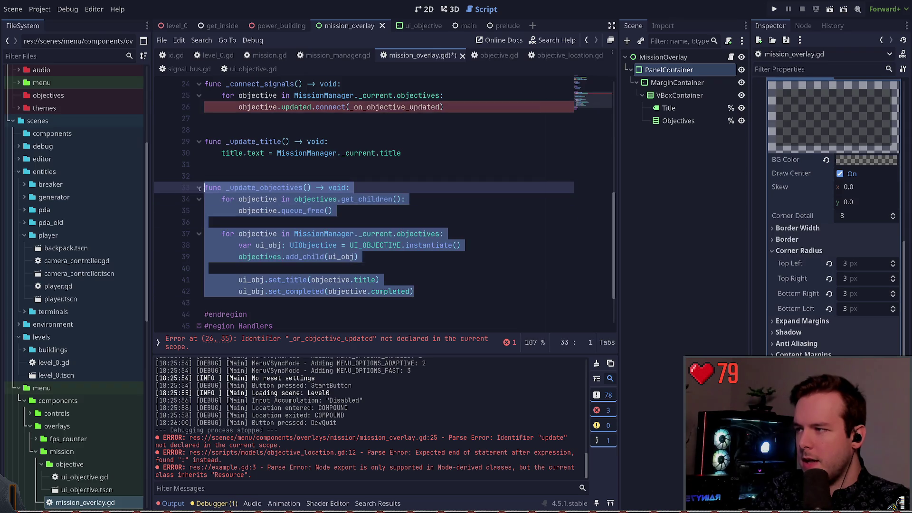
pyautogui.scroll(2, 318, 205)
pyautogui.click(318, 206)
# Delete the loop, restore pass in _connect_signals, save mission_overlay.gd, and open ui_objective.gd
pyautogui.press('Up')
pyautogui.press('Up')
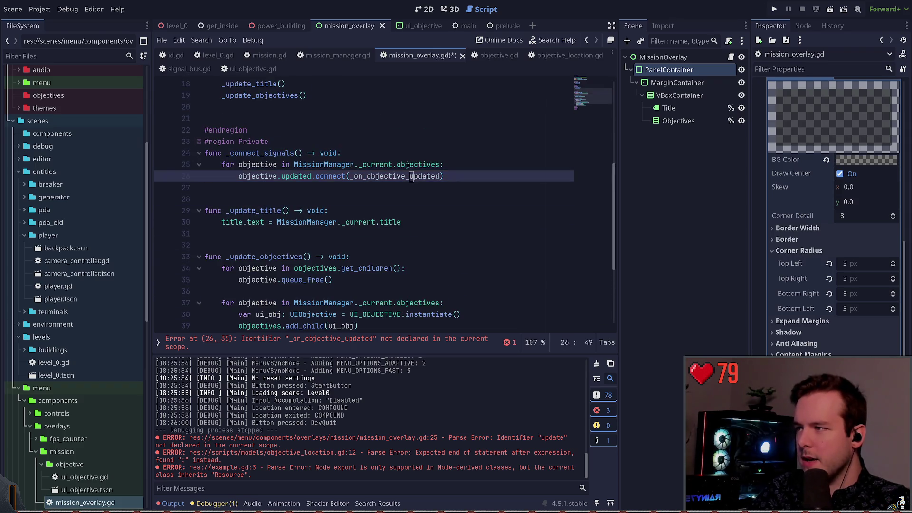
pyautogui.hotkey('shift', 'Up')
pyautogui.press('Delete')
pyautogui.hotkey('ctrl', 'BackSpace')
pyautogui.hotkey('ctrl', 'BackSpace')
pyautogui.hotkey('ctrl', 'BackSpace')
pyautogui.write('pass')
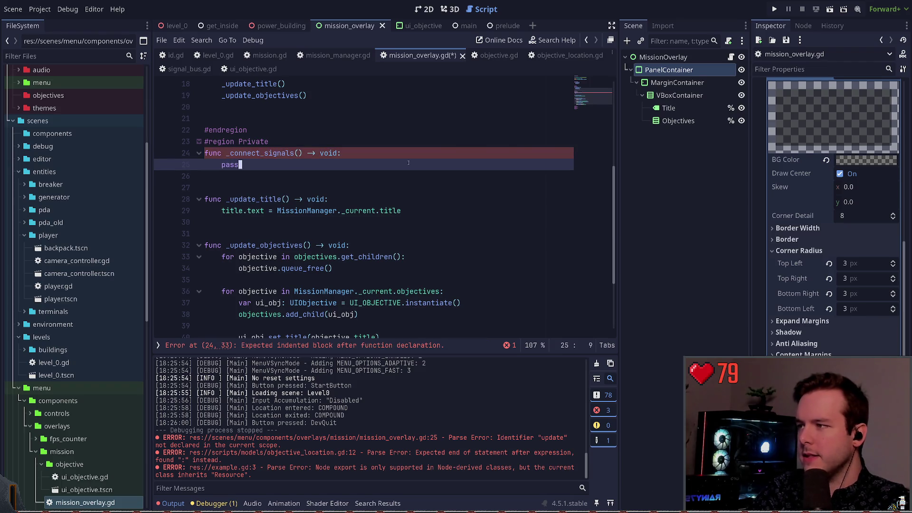
pyautogui.hotkey('ctrl', 's')
pyautogui.click(253, 69)
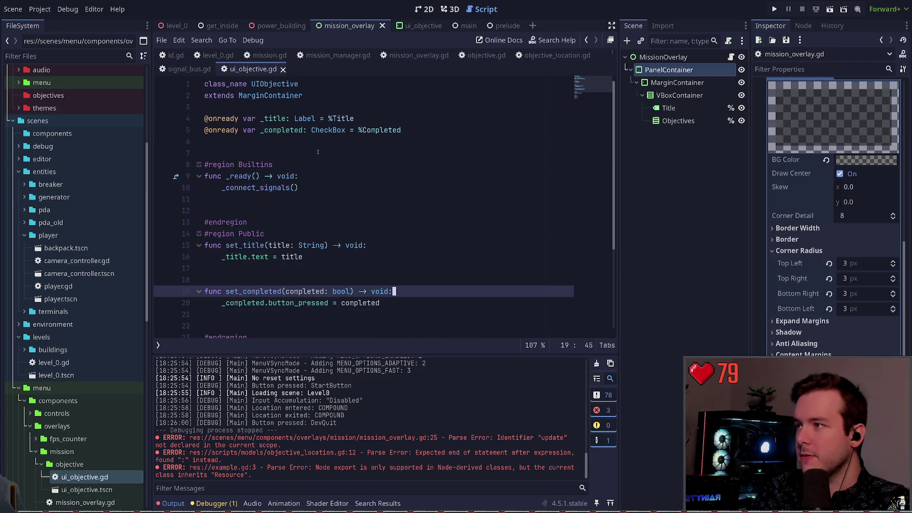
# Comment out the set_title and set_completed functions in ui_objective.gd
pyautogui.click(320, 141)
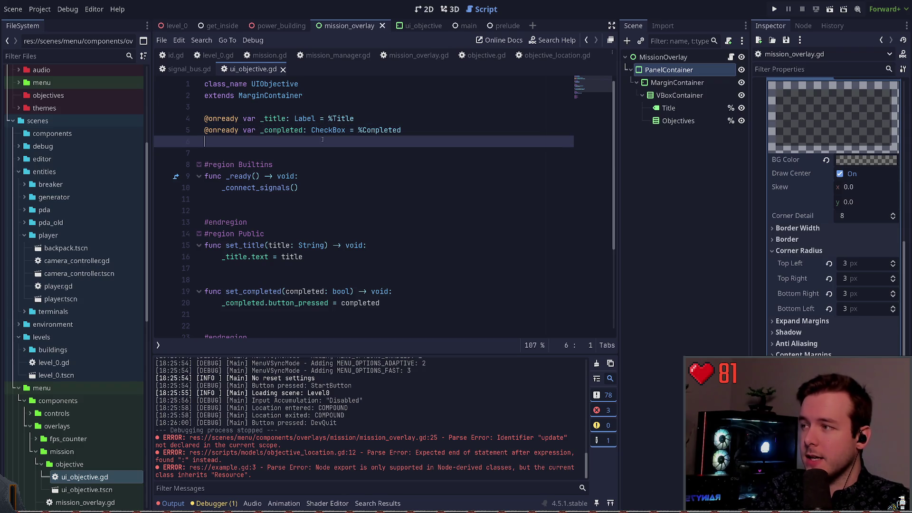
pyautogui.press('Return')
pyautogui.press('Down')
pyautogui.press('Down')
pyautogui.press('Down')
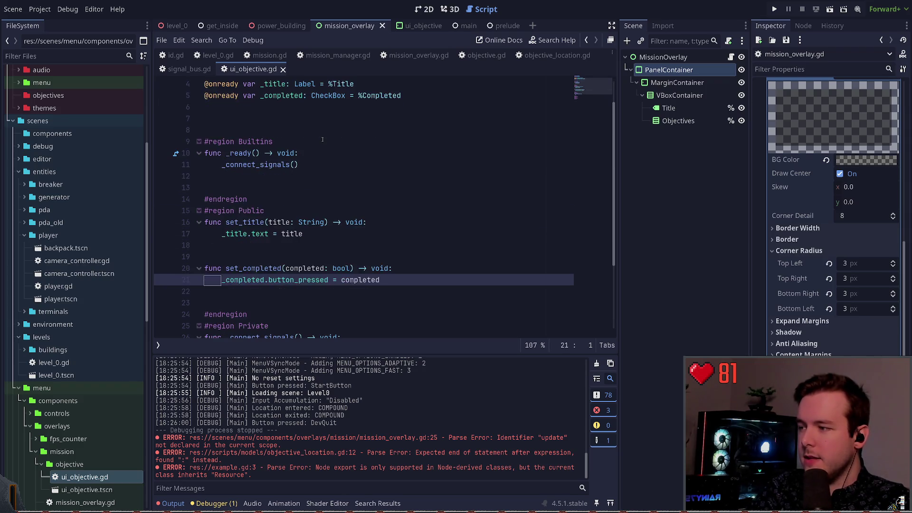
pyautogui.hotkey('shift', 'Up')
pyautogui.hotkey('shift', 'Up')
pyautogui.hotkey('shift', 'Up')
pyautogui.hotkey('ctrl', 'k')
pyautogui.write('p')
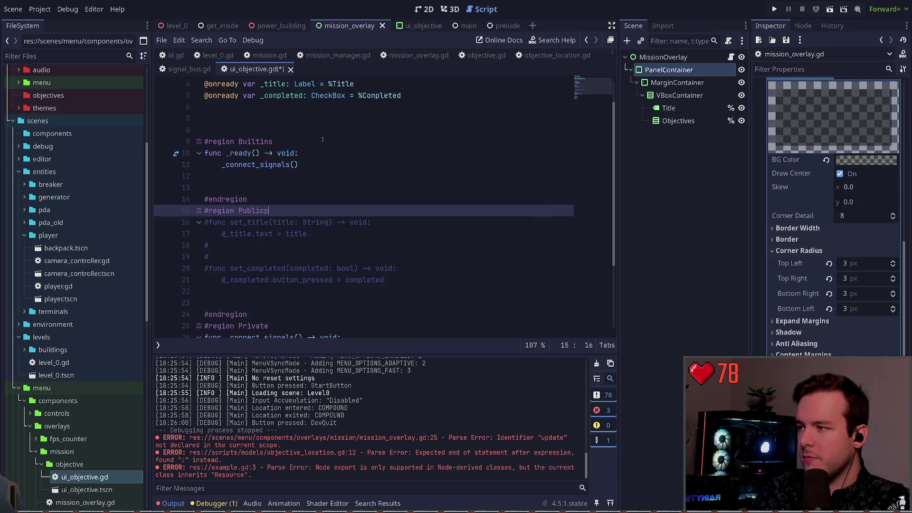
# Declare 'var objective: Objective' below the onready variables and save
pyautogui.press('Up')
pyautogui.press('Up')
pyautogui.press('Up')
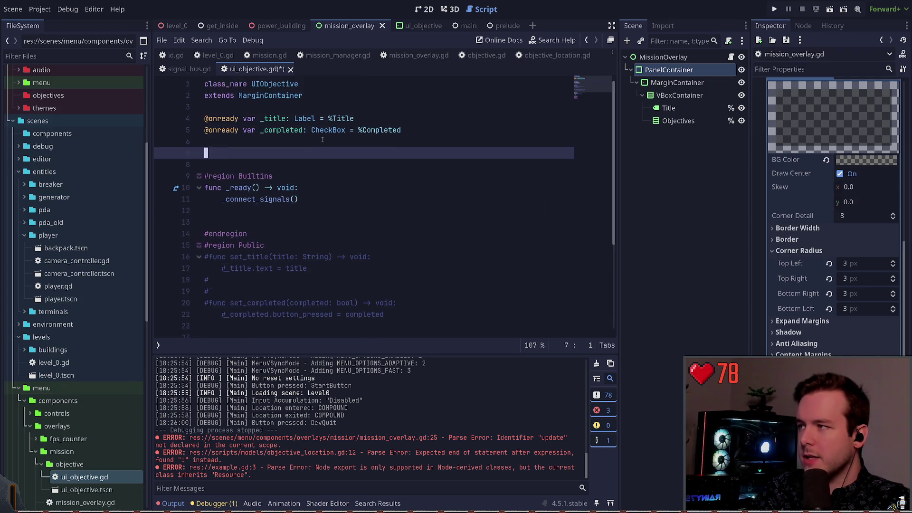
pyautogui.press('Return')
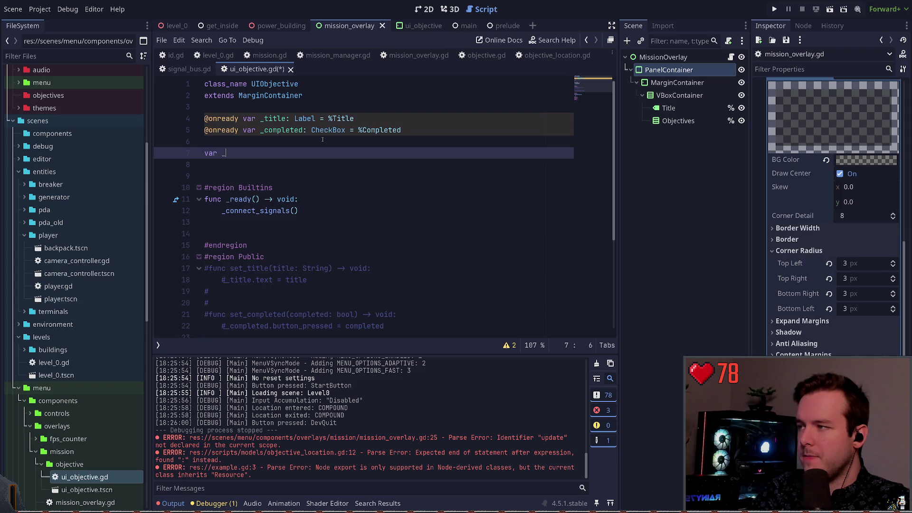
pyautogui.write('bjective: Objec')
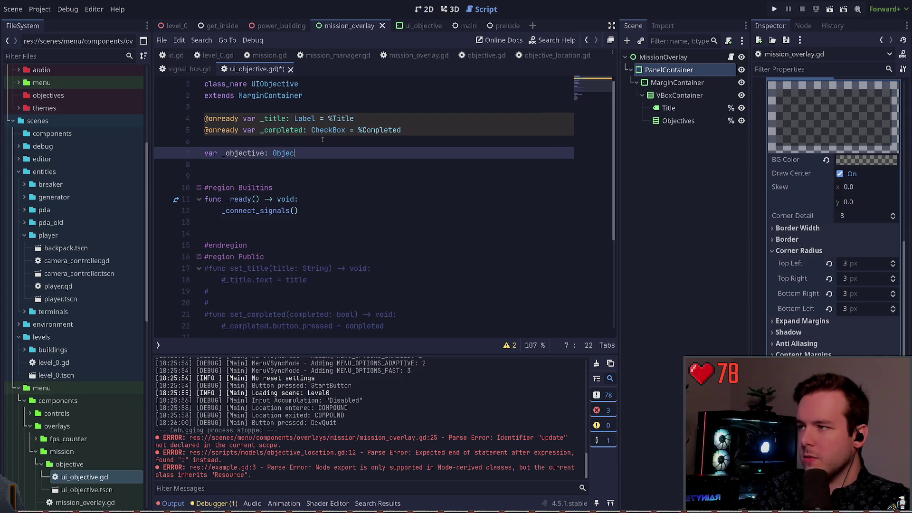
pyautogui.write('tive')
pyautogui.press('Return')
pyautogui.hotkey('ctrl', 's')
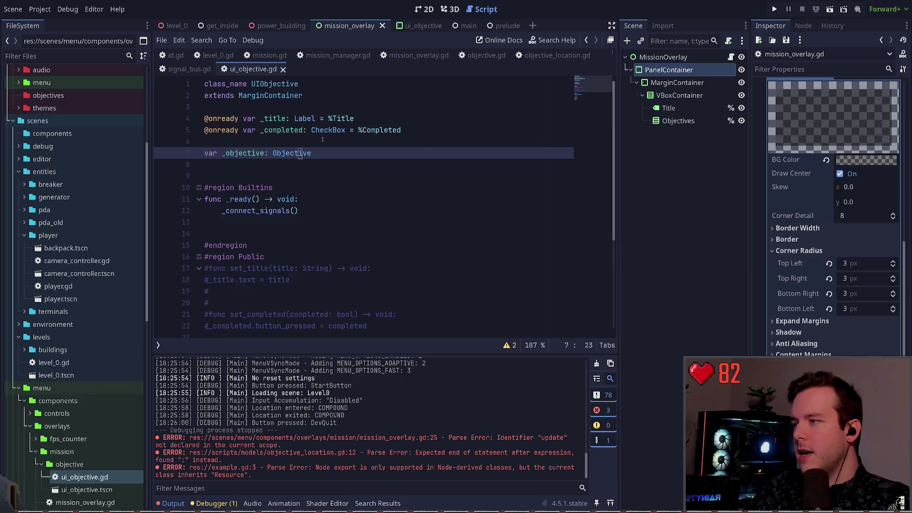
pyautogui.scroll(-3, 323, 139)
pyautogui.scroll(2, 332, 142)
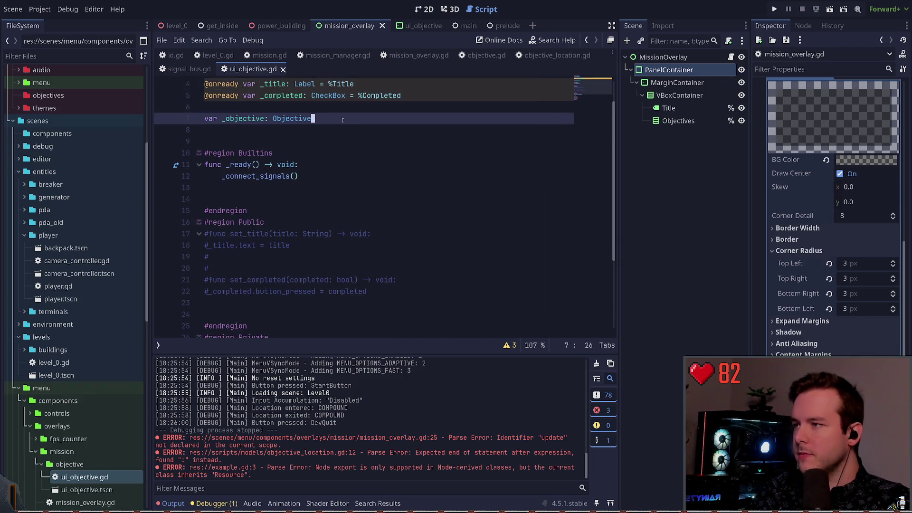
# Add a set(value): setter to the objective property with an _update_info() call
pyautogui.press('Return')
pyautogui.write('value:')
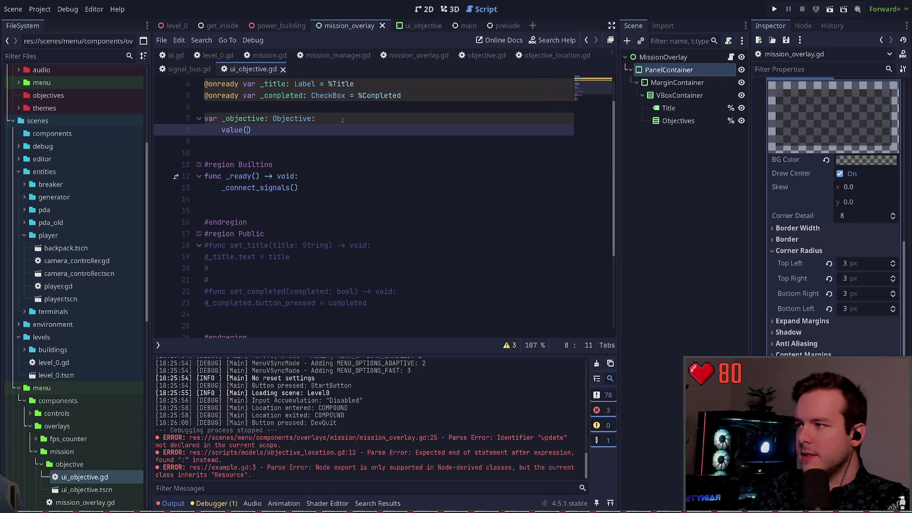
pyautogui.press('BackSpace')
pyautogui.press('BackSpace')
pyautogui.press('BackSpace')
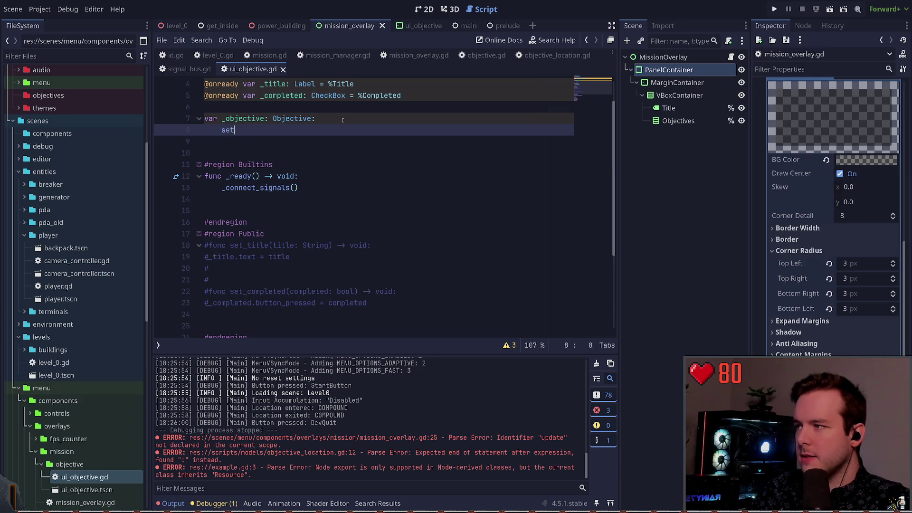
pyautogui.write('(value):')
pyautogui.press('Return')
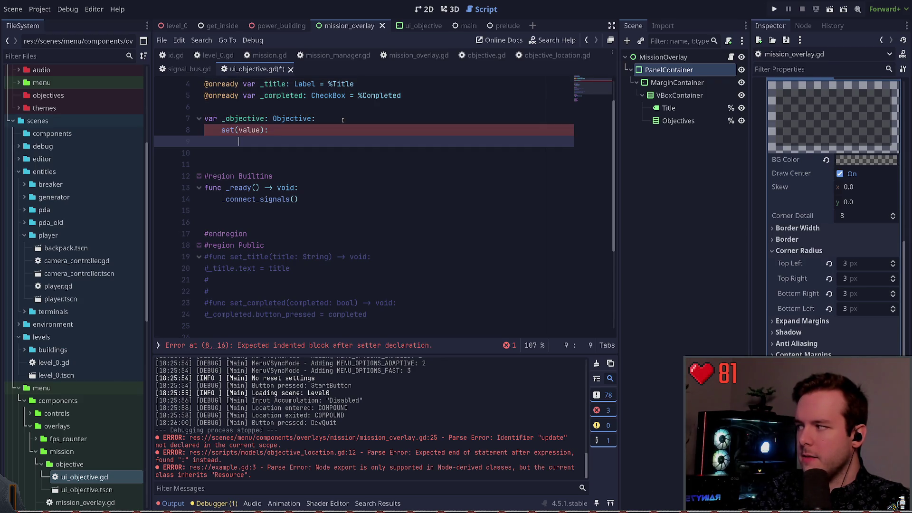
pyautogui.write('_refresh(')
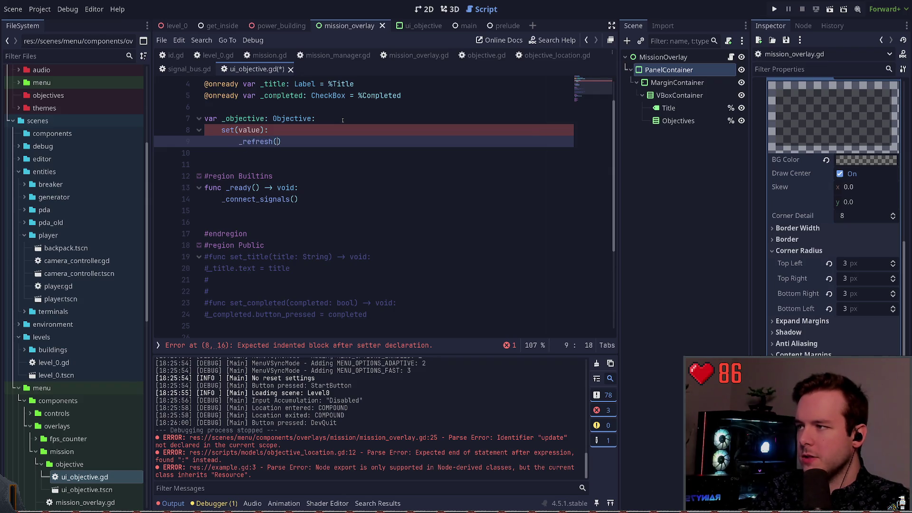
pyautogui.press('BackSpace')
pyautogui.press('BackSpace')
pyautogui.press('BackSpace')
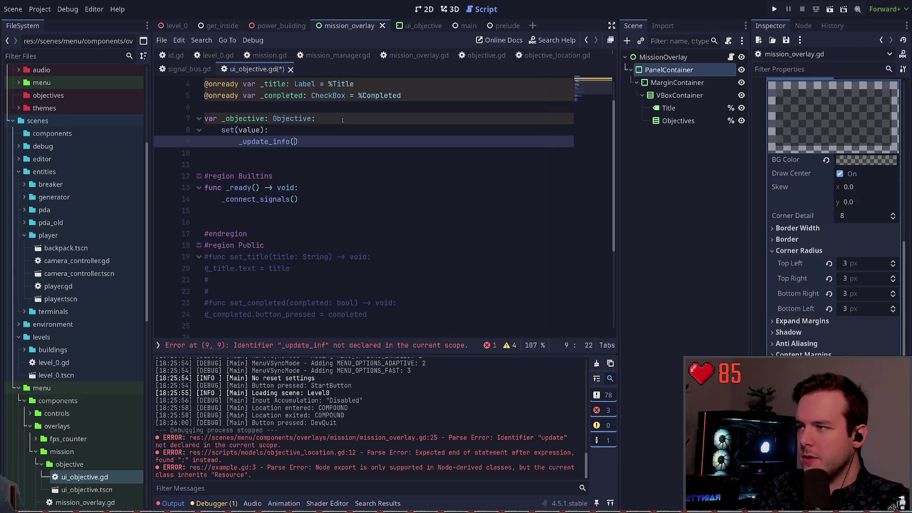
# Insert the assignment '_objective = value' above the _update_info() call
pyautogui.hotkey('ctrl', 'shift', 'Return')
pyautogui.write('obj')
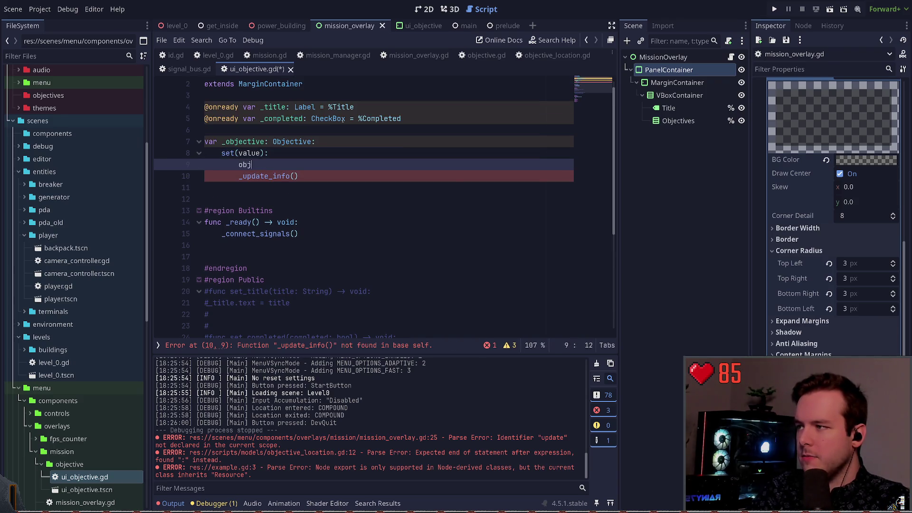
pyautogui.press('BackSpace')
pyautogui.press('BackSpace')
pyautogui.press('BackSpace')
pyautogui.write('_')
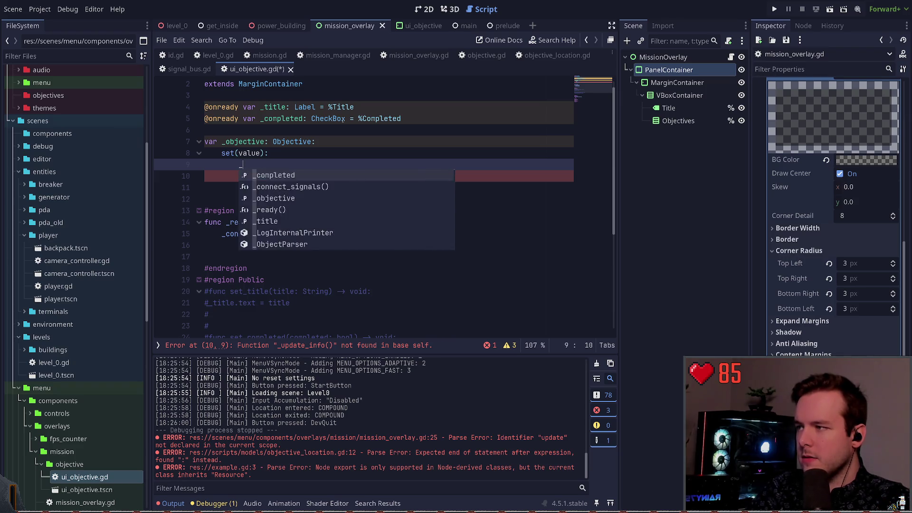
pyautogui.write('objective = value')
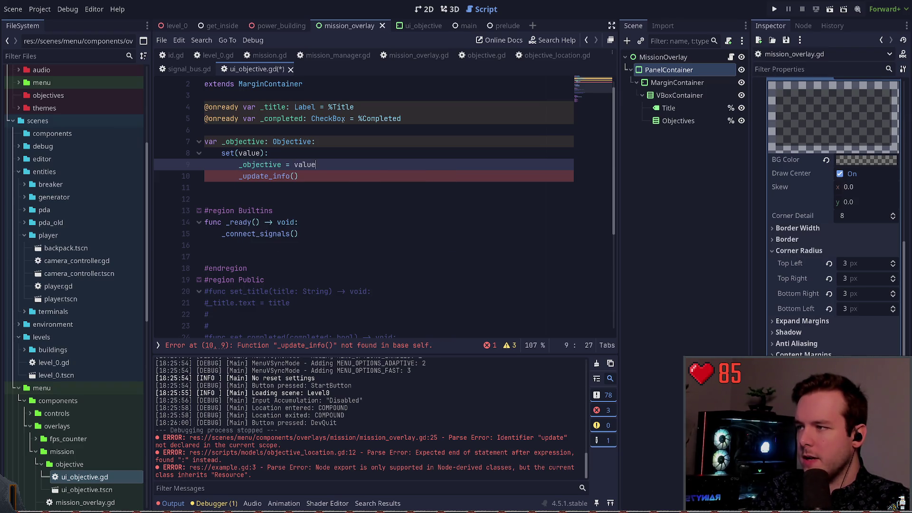
# Drop the underscores so the property and assignment use 'objective', then save
pyautogui.press('Up')
pyautogui.press('Up')
pyautogui.press('Home')
pyautogui.press('Right')
pyautogui.press('Right')
pyautogui.press('Right')
pyautogui.press('Delete')
pyautogui.press('Down')
pyautogui.press('Down')
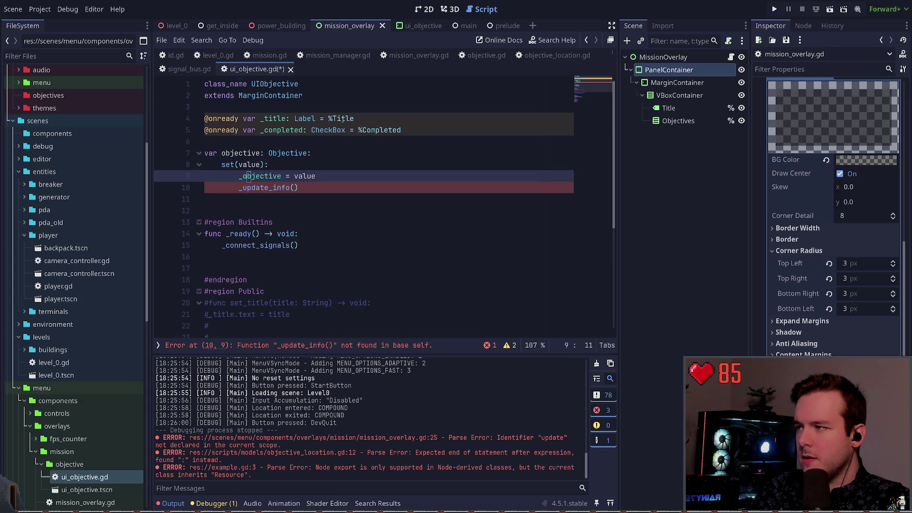
pyautogui.press('Home')
pyautogui.press('Delete')
pyautogui.hotkey('ctrl', 's')
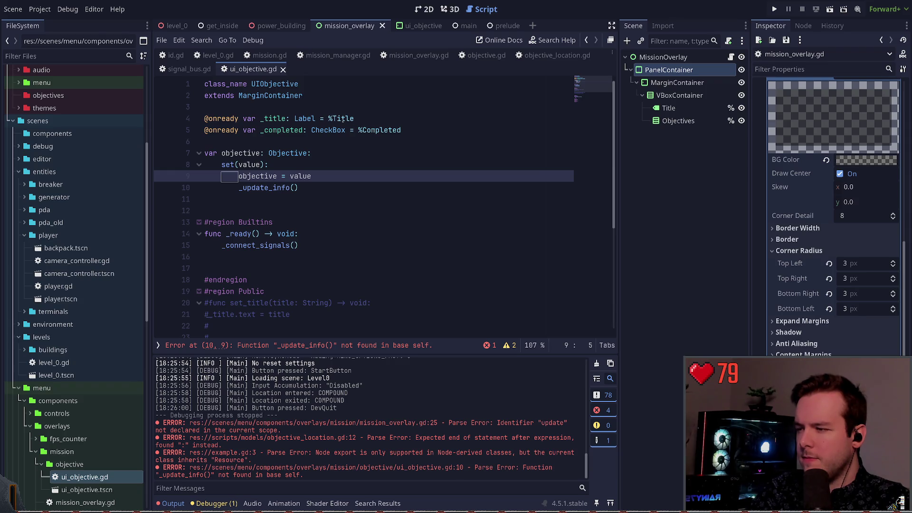
pyautogui.press('Down')
pyautogui.press('Down')
pyautogui.press('Down')
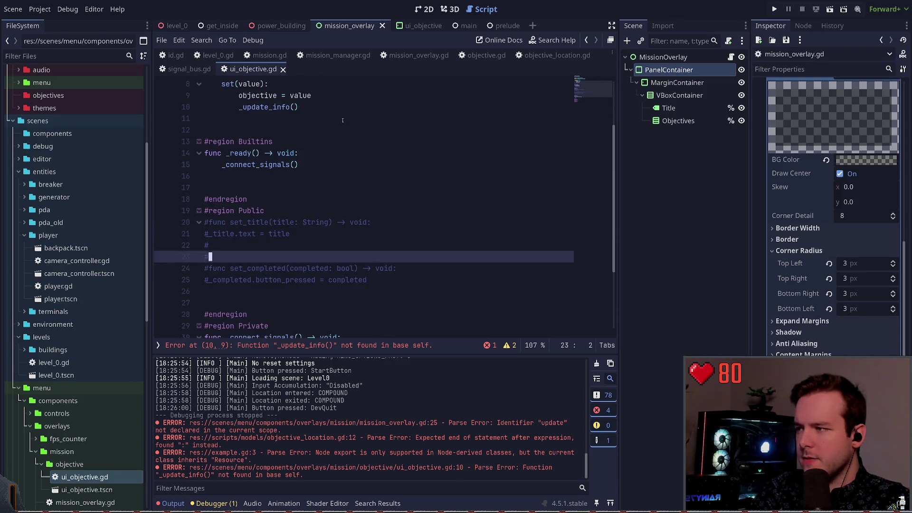
# Add 'func _update_info() -> void:' at the end of the Private region
pyautogui.press('Up')
pyautogui.press('Up')
pyautogui.press('Up')
pyautogui.press('Down')
pyautogui.press('Down')
pyautogui.press('Down')
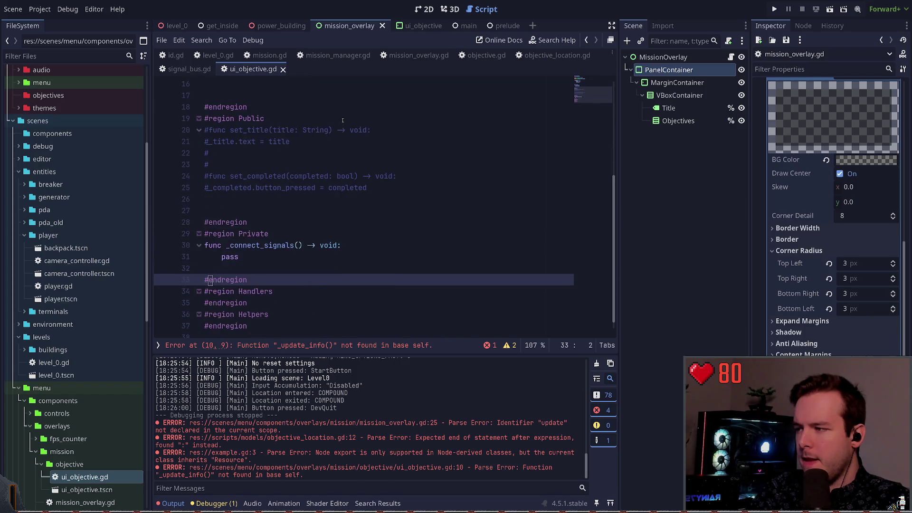
pyautogui.press('Home')
pyautogui.press('Return')
pyautogui.press('Up')
pyautogui.write('func _')
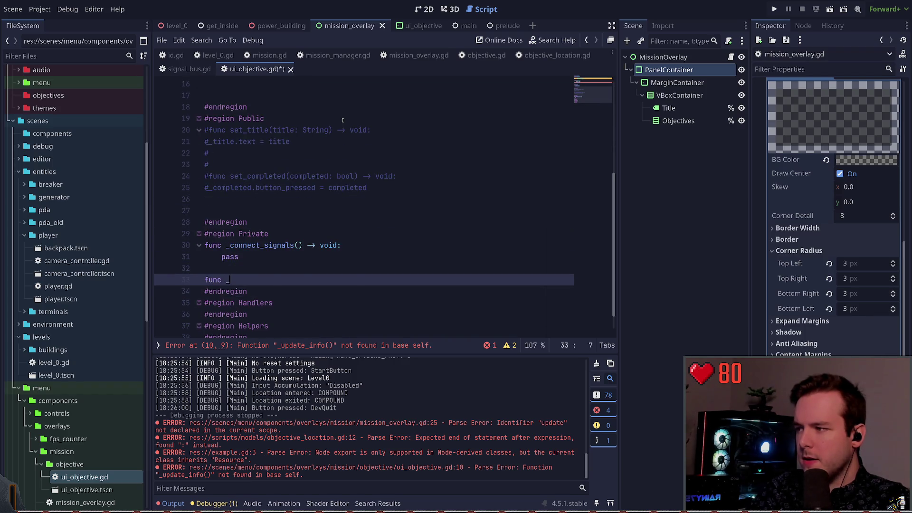
pyautogui.write('update_info() -')
pyautogui.write('> VOID:')
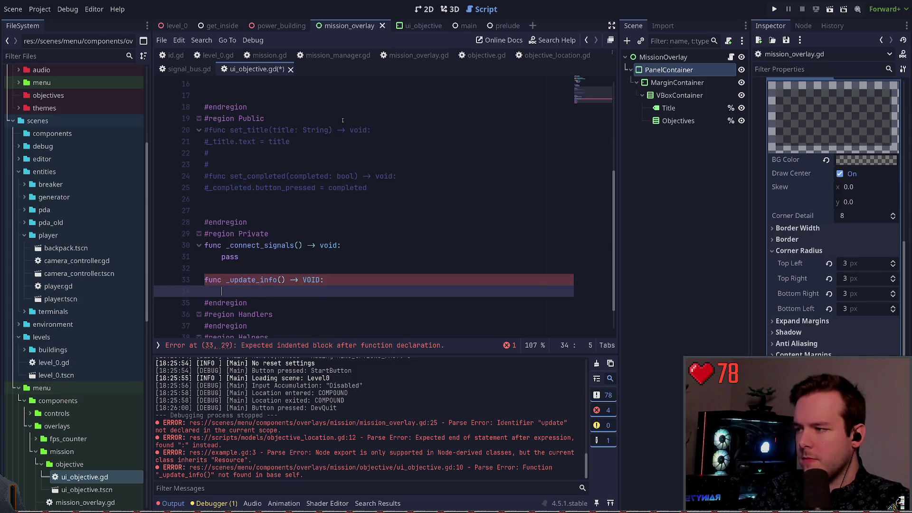
pyautogui.press('Return')
pyautogui.press('Up')
pyautogui.hotkey('ctrl', 'Right')
pyautogui.hotkey('ctrl', 'Right')
pyautogui.hotkey('ctrl', 'Right')
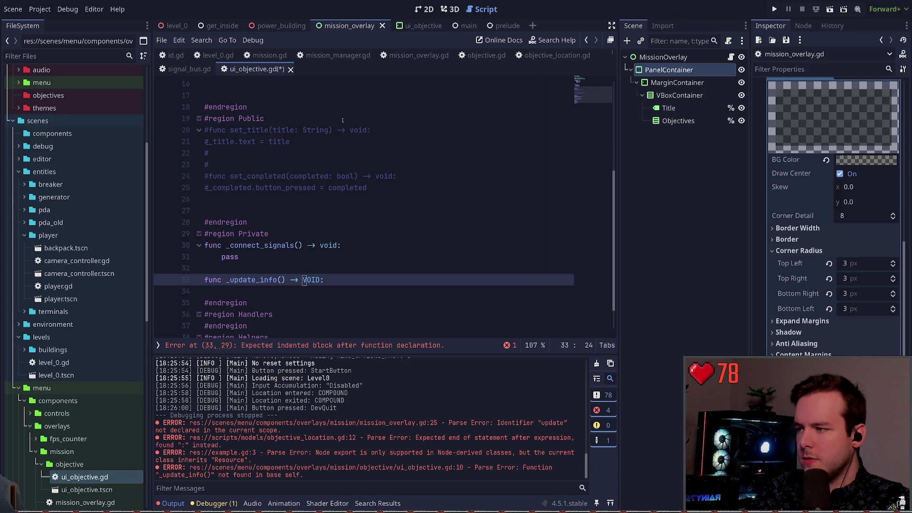
pyautogui.hotkey('ctrl', 'shift', 'Right')
pyautogui.write('void')
pyautogui.press('Down')
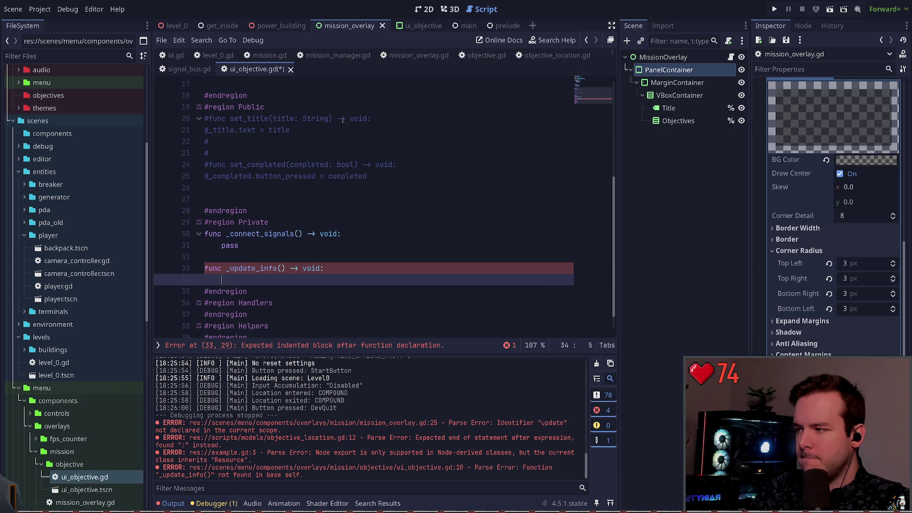
# Start _update_info with '_title.text = objective.tit', undo a trial if line, and save
pyautogui.press('Return')
pyautogui.press('Up')
pyautogui.write('_title.te')
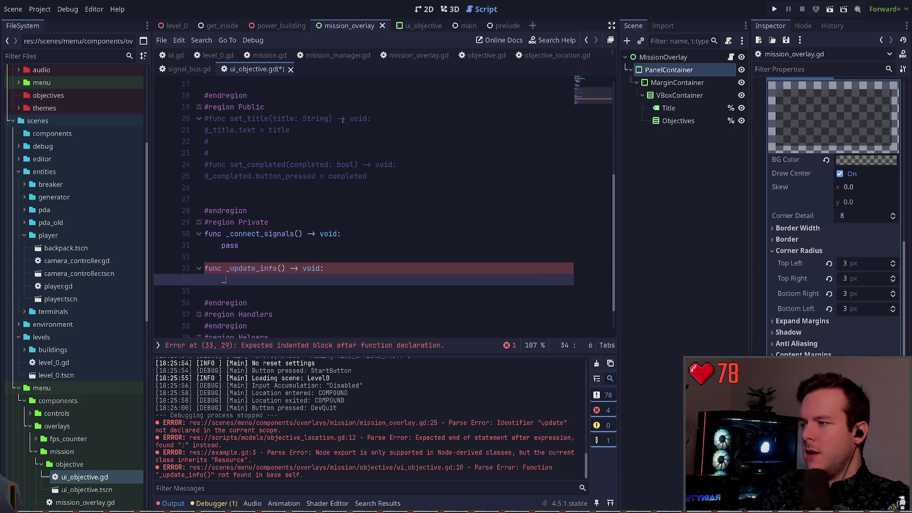
pyautogui.write('xt = obj')
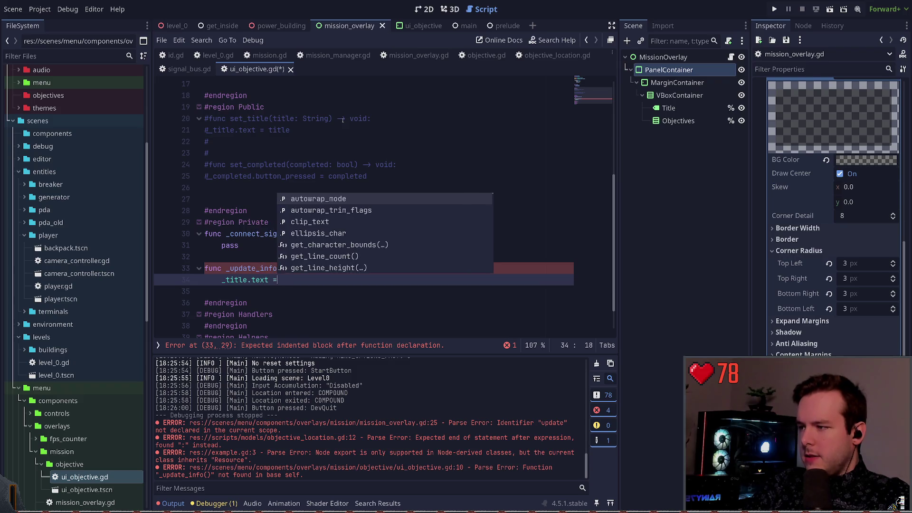
pyautogui.write('ective.tit')
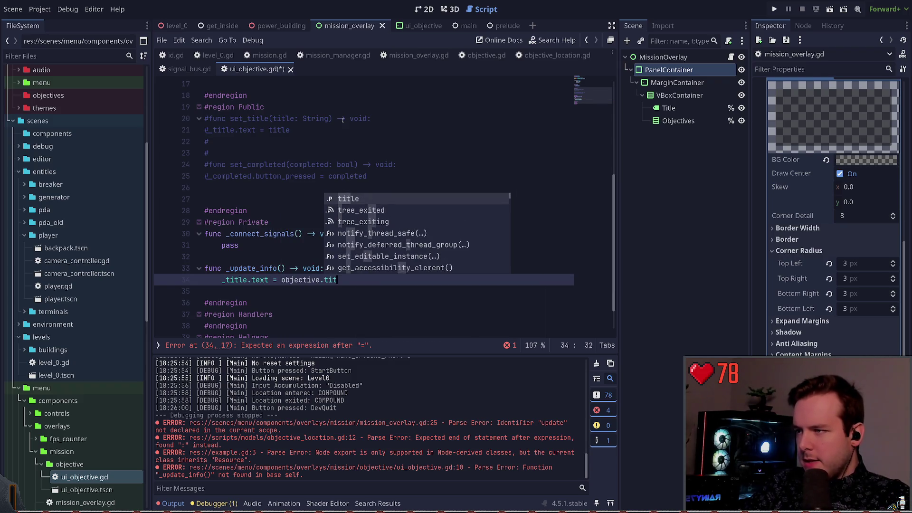
pyautogui.hotkey('ctrl', 'shift', 'Return')
pyautogui.write('if objective:')
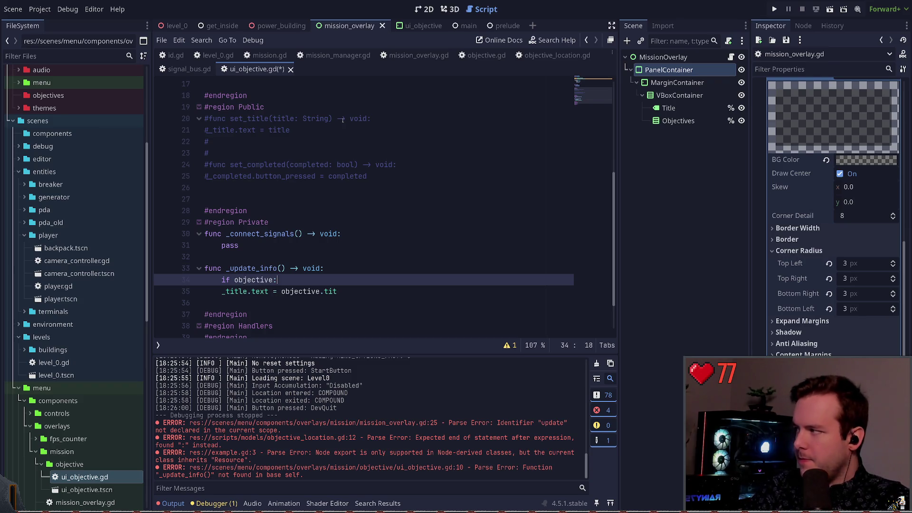
pyautogui.hotkey('ctrl', 'z')
pyautogui.hotkey('ctrl', 's')
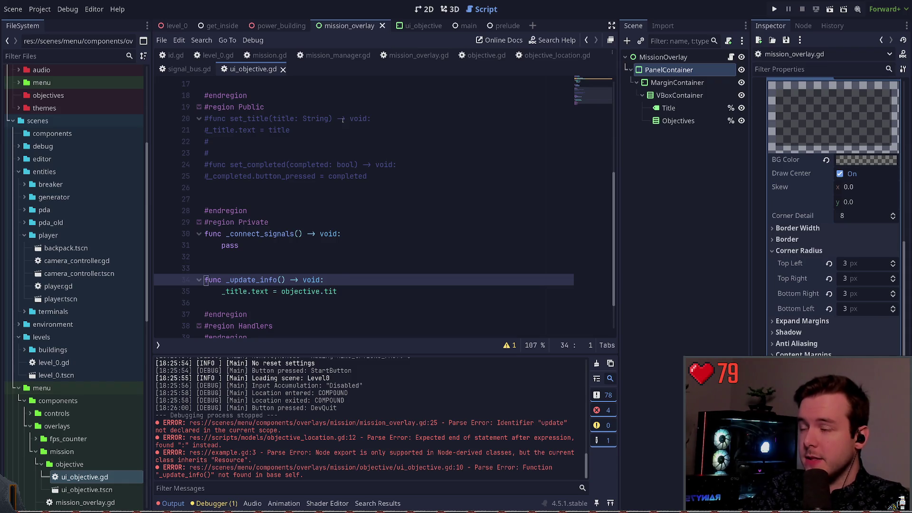
# Complete '_title.text = objective.title', add '_completed = objective.completed', and save
pyautogui.press('Down')
pyautogui.press('End')
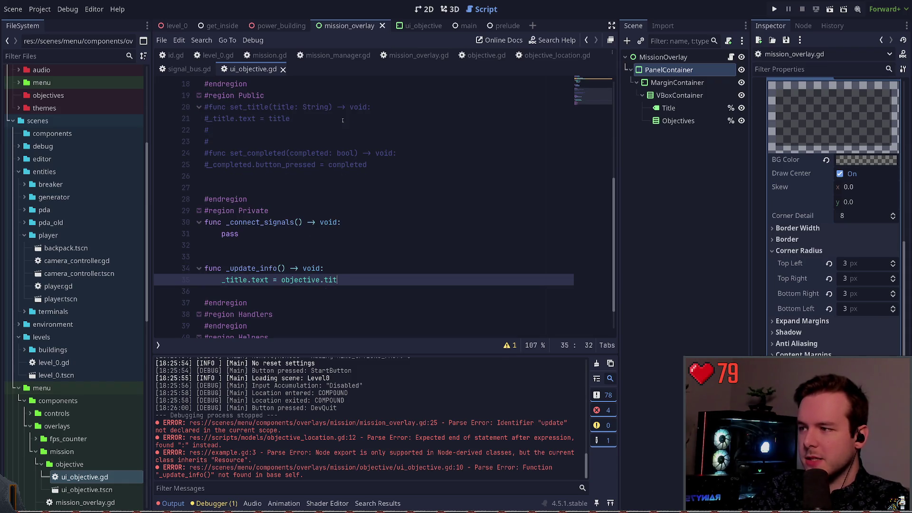
pyautogui.write('le')
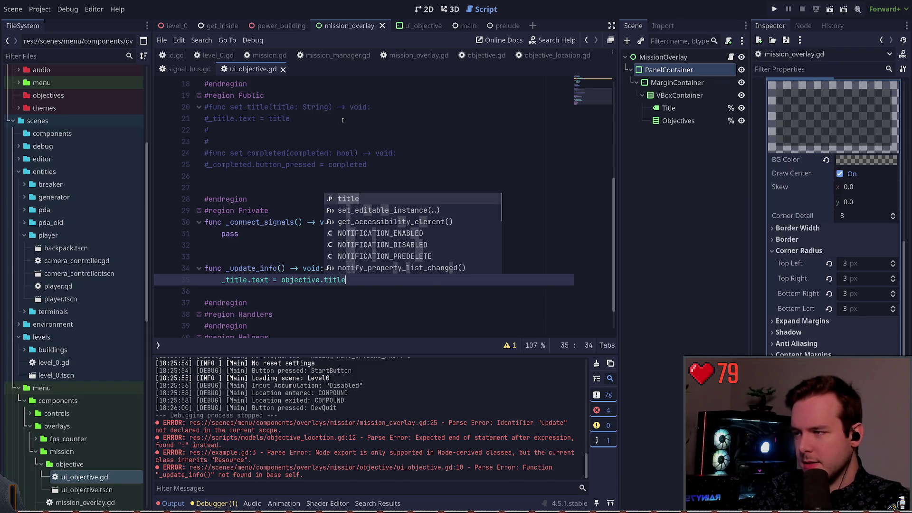
pyautogui.press('Escape')
pyautogui.press('Home')
pyautogui.hotkey('ctrl', 'shift', 'd')
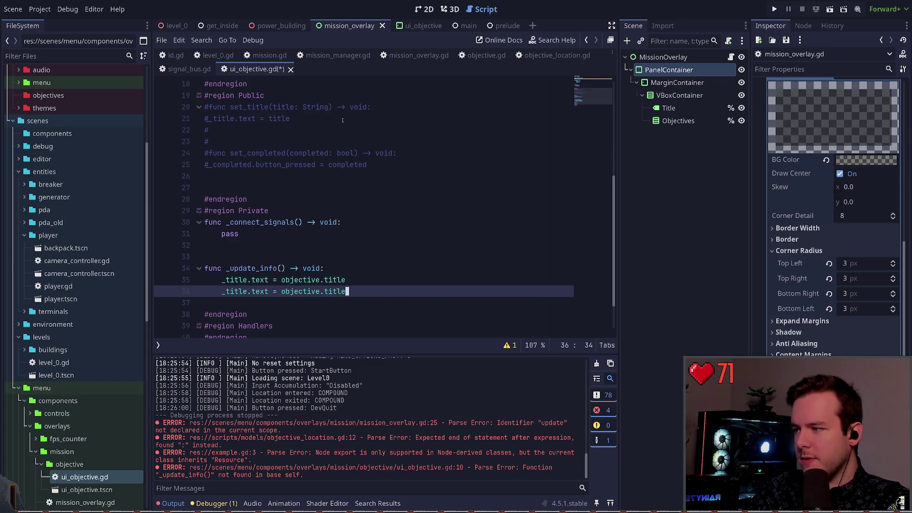
pyautogui.hotkey('shift', 'End')
pyautogui.press('Delete')
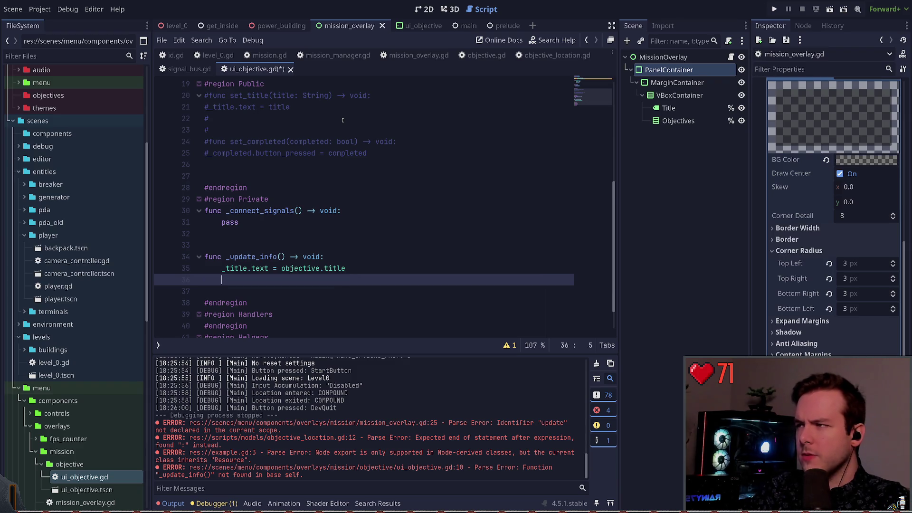
pyautogui.write('completed = ')
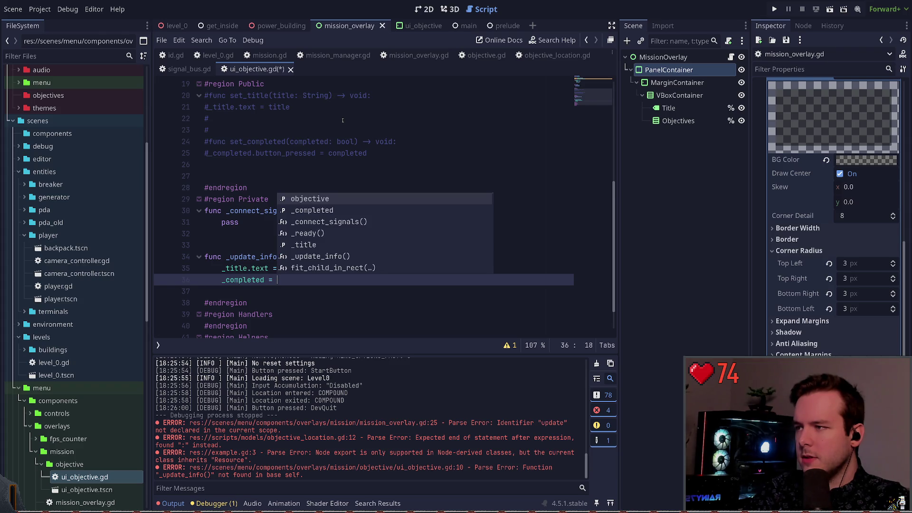
pyautogui.write('objective.completed')
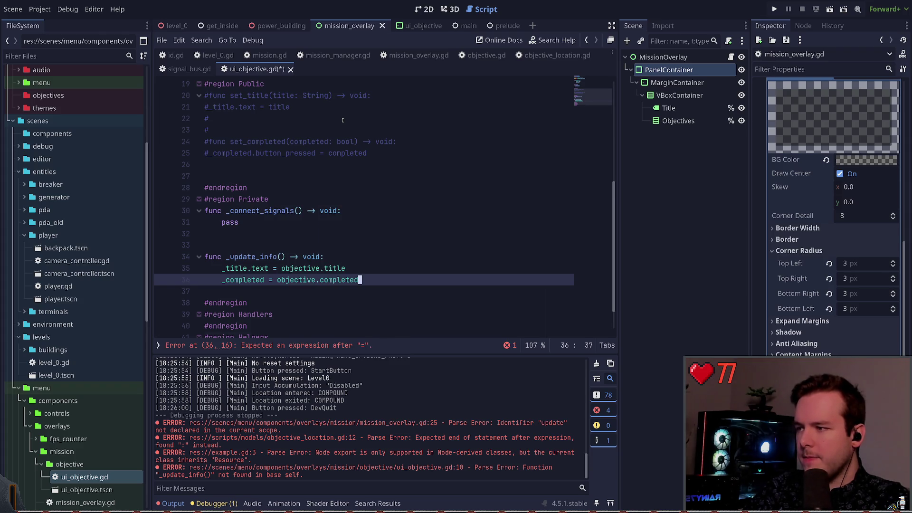
pyautogui.hotkey('ctrl', 's')
pyautogui.press('Left')
pyautogui.press('Left')
pyautogui.press('Left')
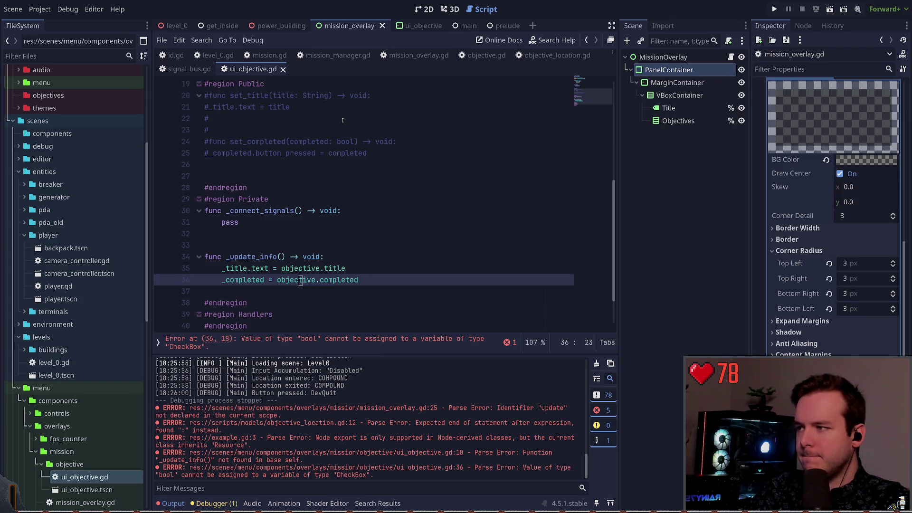
# Uncomment the set_title and set_completed setters in ui_objective.gd and re-indent their bodies
pyautogui.scroll(6, 379, 156)
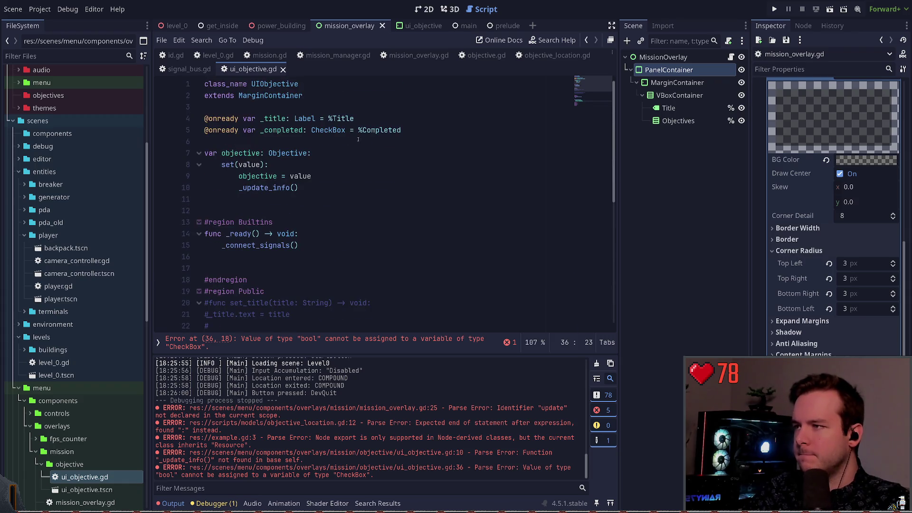
pyautogui.scroll(-6, 378, 175)
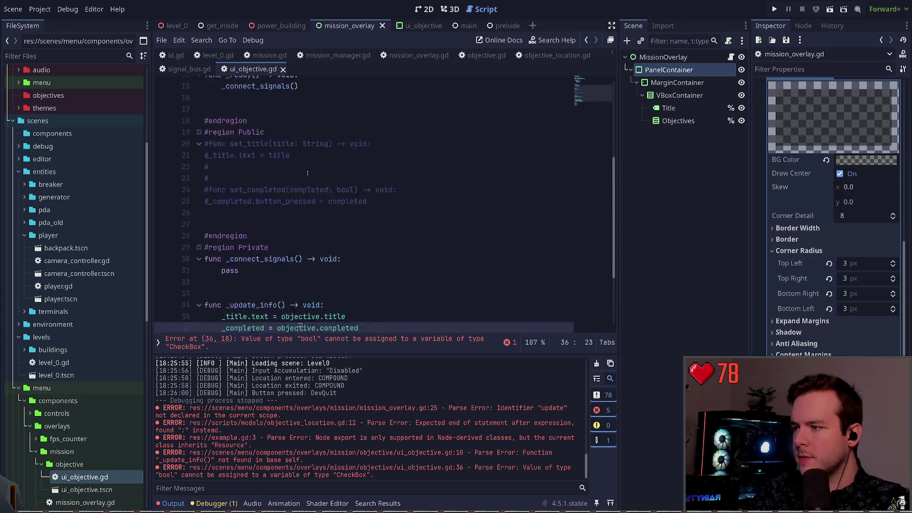
pyautogui.click(274, 279)
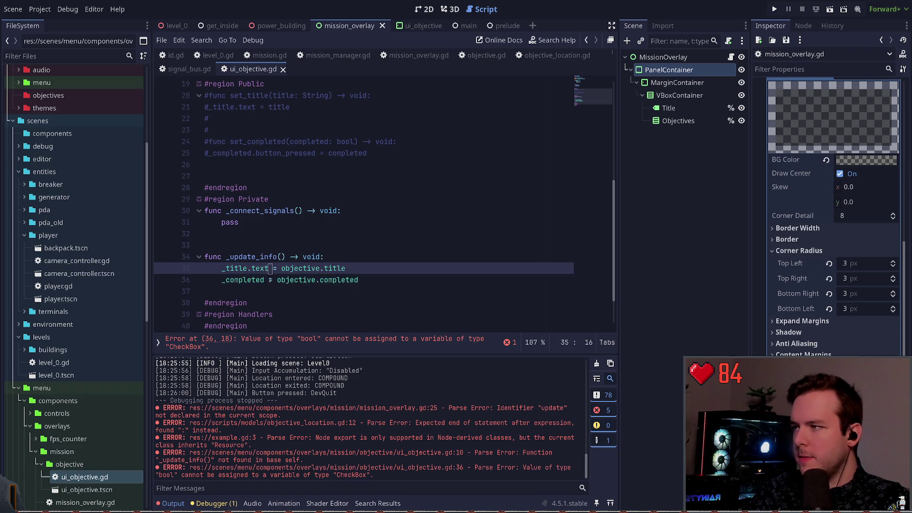
pyautogui.click(256, 199)
pyautogui.press('Up')
pyautogui.press('Up')
pyautogui.press('Up')
pyautogui.hotkey('shift', 'Up')
pyautogui.hotkey('shift', 'Up')
pyautogui.hotkey('shift', 'Up')
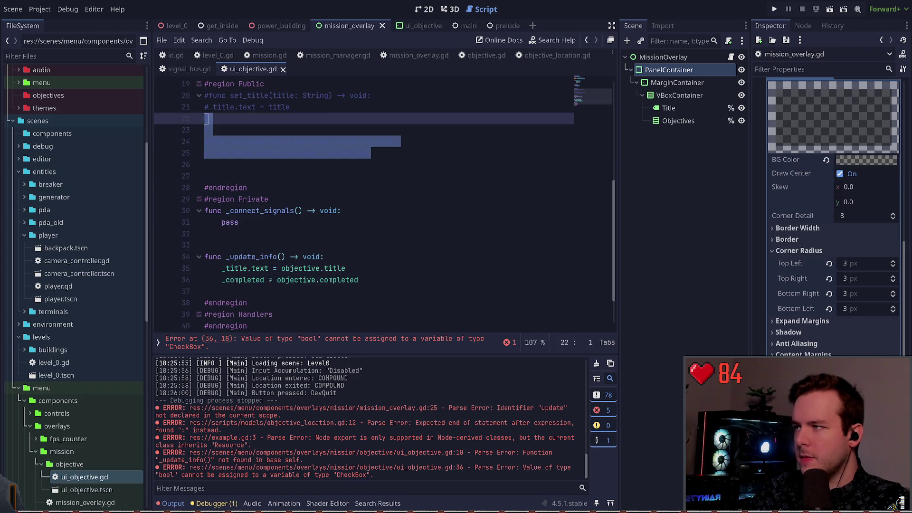
pyautogui.hotkey('ctrl', 'k')
pyautogui.scroll(2, 269, 279)
pyautogui.press('Down')
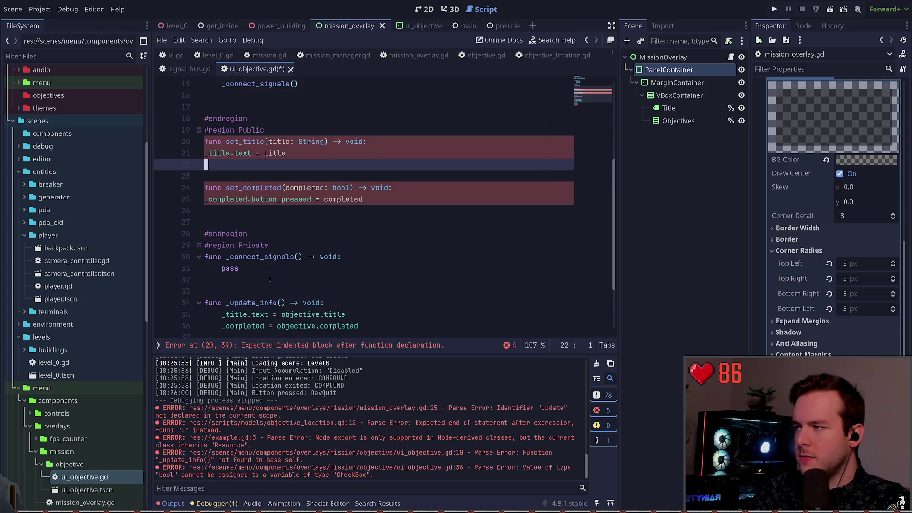
pyautogui.press('Tab')
pyautogui.press('Down')
pyautogui.press('Down')
pyautogui.press('Down')
# Move both setters out of the Public region to just after _update_info
pyautogui.press('Down')
pyautogui.press('Tab')
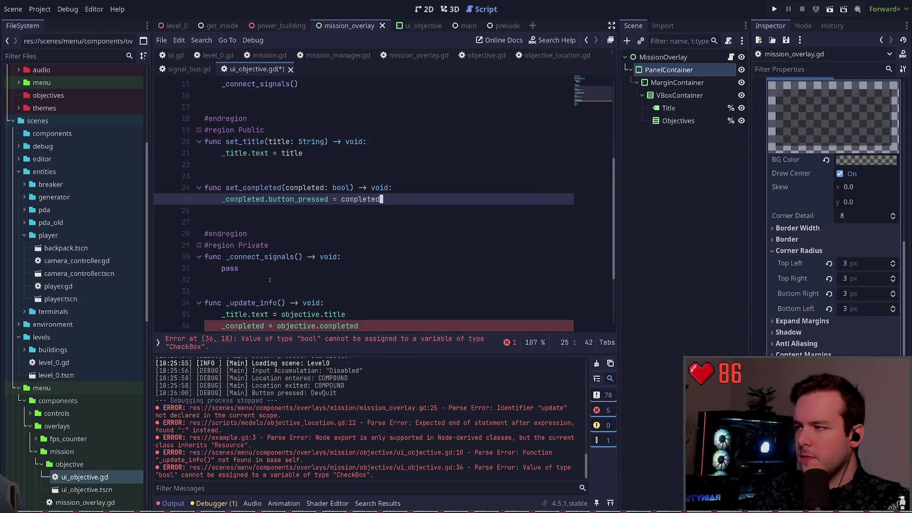
pyautogui.hotkey('shift', 'Up')
pyautogui.hotkey('shift', 'Up')
pyautogui.hotkey('shift', 'Up')
pyautogui.press('BackSpace')
pyautogui.press('Down')
pyautogui.press('Down')
pyautogui.press('Down')
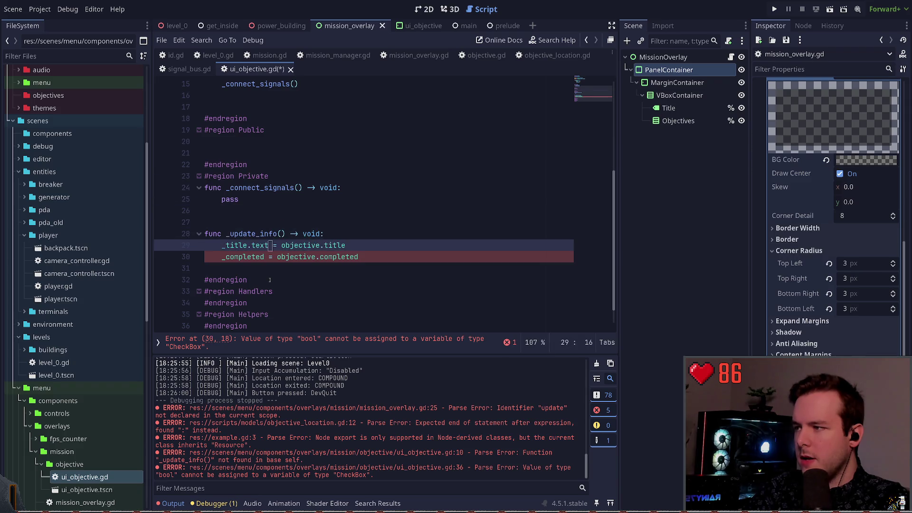
pyautogui.write('func set_title(title: String) -> void: \t_title.text = title   func set_completed(completed: bool) -> void: \t_completed.button_pressed = completed')
pyautogui.press('Return')
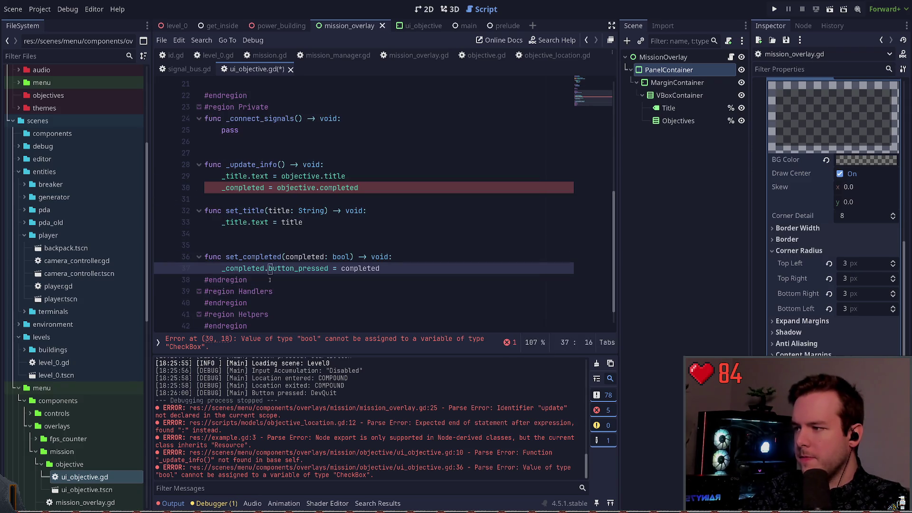
# Rename set_title to _update_title
pyautogui.press('Up')
pyautogui.press('Up')
pyautogui.press('Up')
pyautogui.hotkey('ctrl', 'Left')
pyautogui.press('Delete')
pyautogui.press('Delete')
pyautogui.press('Delete')
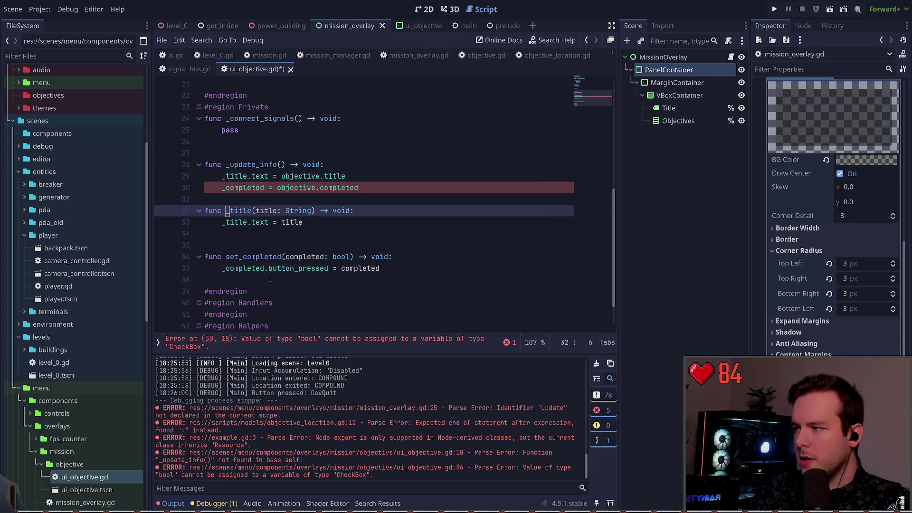
pyautogui.write('update')
pyautogui.hotkey('ctrl', 'Left')
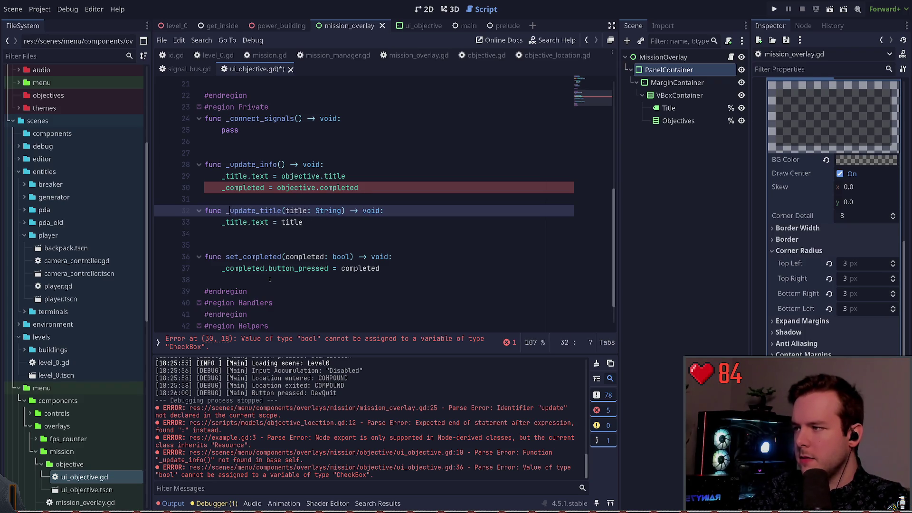
pyautogui.write('_')
pyautogui.press('Escape')
# Rename set_completed to _update_completed, tidy the spacing, and save the script
pyautogui.press('Down')
pyautogui.press('Down')
pyautogui.press('Down')
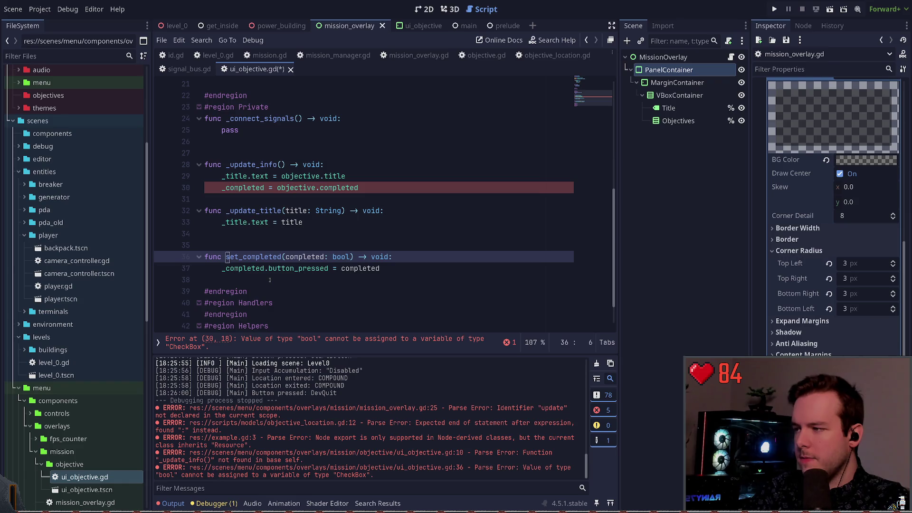
pyautogui.press('Delete')
pyautogui.press('Delete')
pyautogui.press('Delete')
pyautogui.write('_update')
pyautogui.press('Escape')
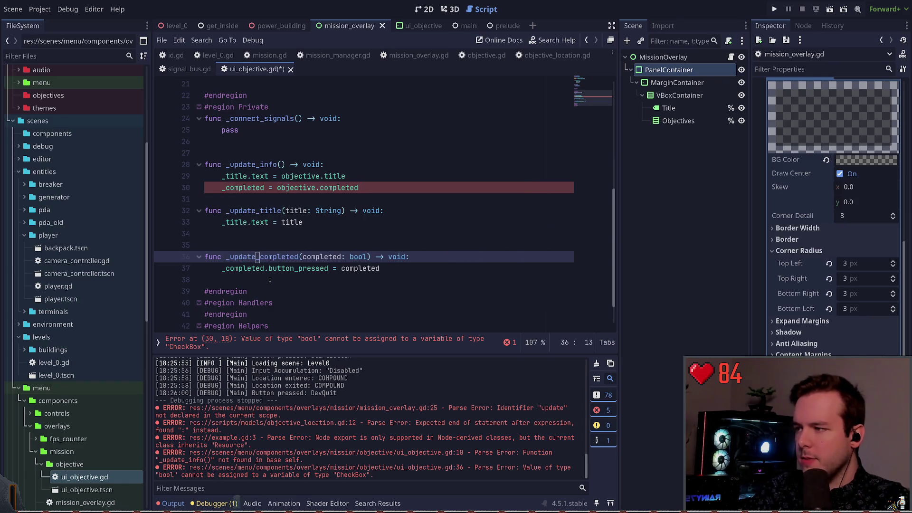
pyautogui.press('End')
pyautogui.press('Return')
pyautogui.press('BackSpace')
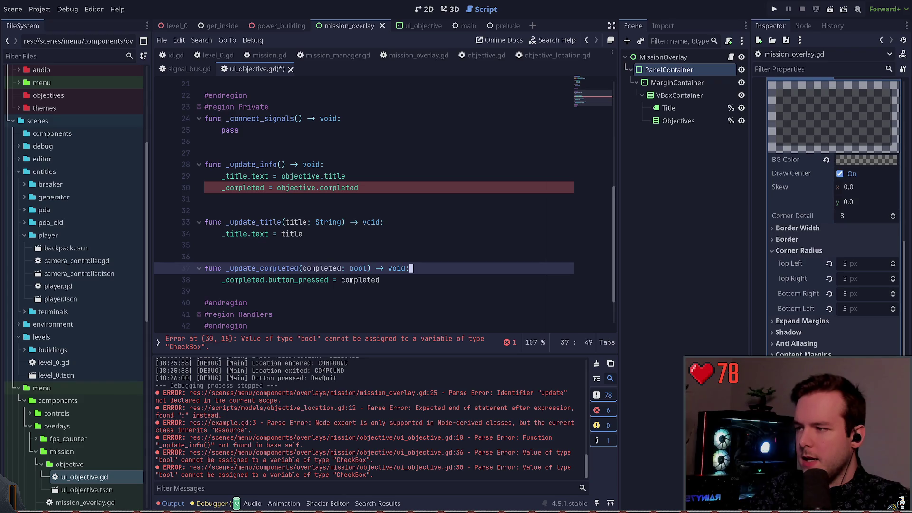
pyautogui.hotkey('ctrl', 's')
# Make _update_title assign objective.title and remove its title parameter
pyautogui.press('Up')
pyautogui.press('Up')
pyautogui.press('Up')
pyautogui.hotkey('shift', 'Up')
pyautogui.hotkey('shift', 'Up')
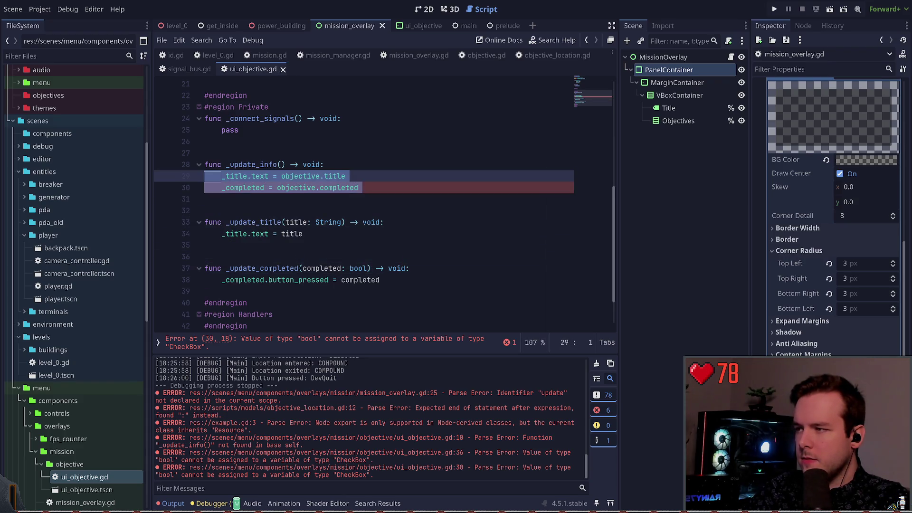
pyautogui.press('Left')
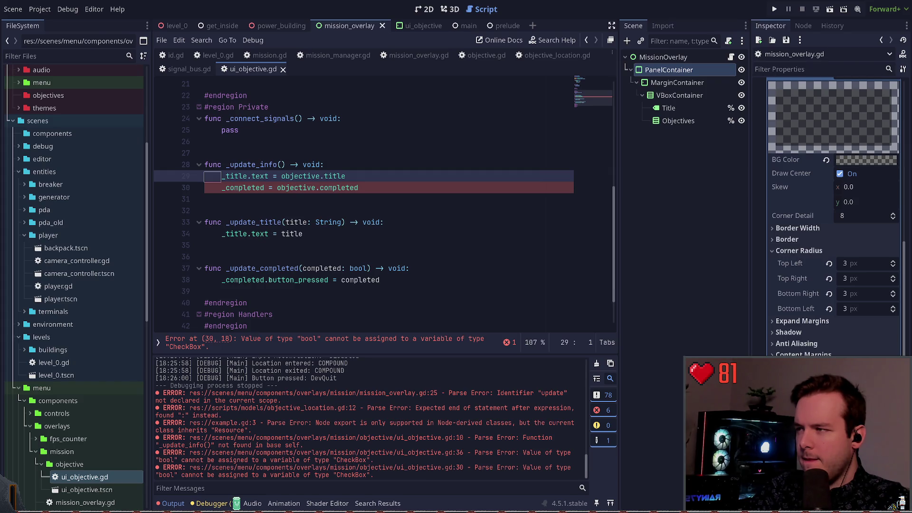
pyautogui.press('Down')
pyautogui.press('Down')
pyautogui.press('Down')
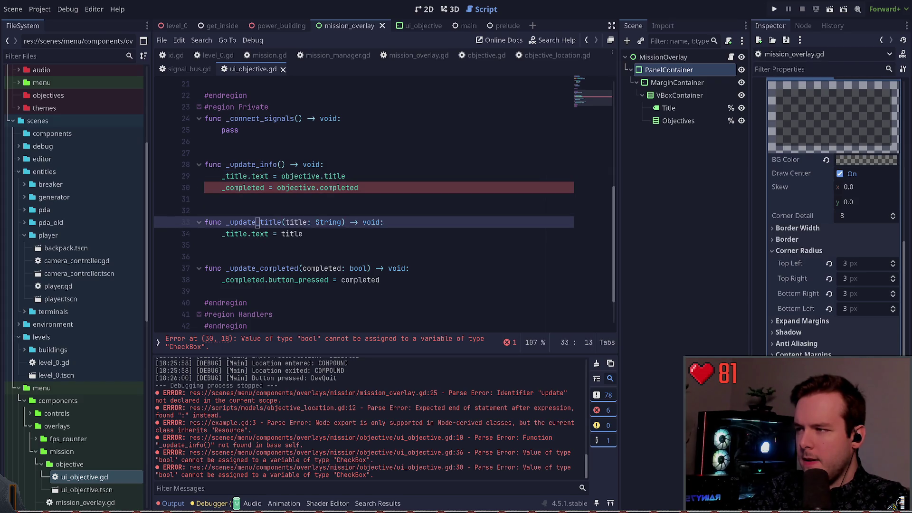
pyautogui.press('End')
pyautogui.hotkey('ctrl', 'BackSpace')
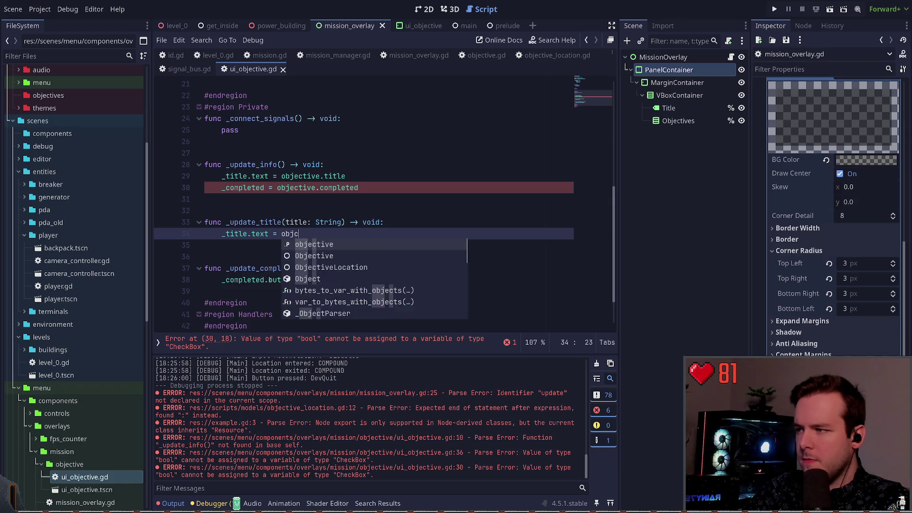
pyautogui.press('BackSpace')
pyautogui.press('BackSpace')
pyautogui.press('BackSpace')
pyautogui.write('ective.title')
pyautogui.click(285, 222)
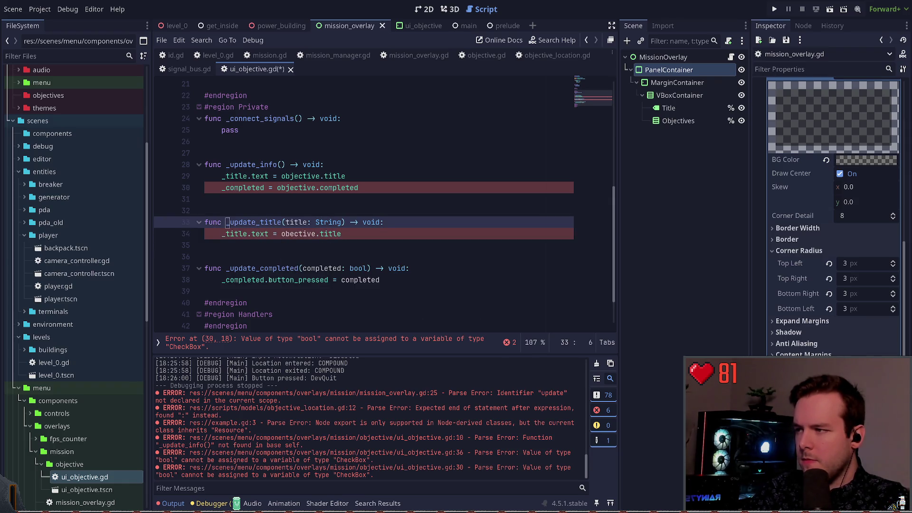
pyautogui.hotkey('ctrl', 'Delete')
pyautogui.hotkey('ctrl', 'Delete')
pyautogui.hotkey('ctrl', 'Delete')
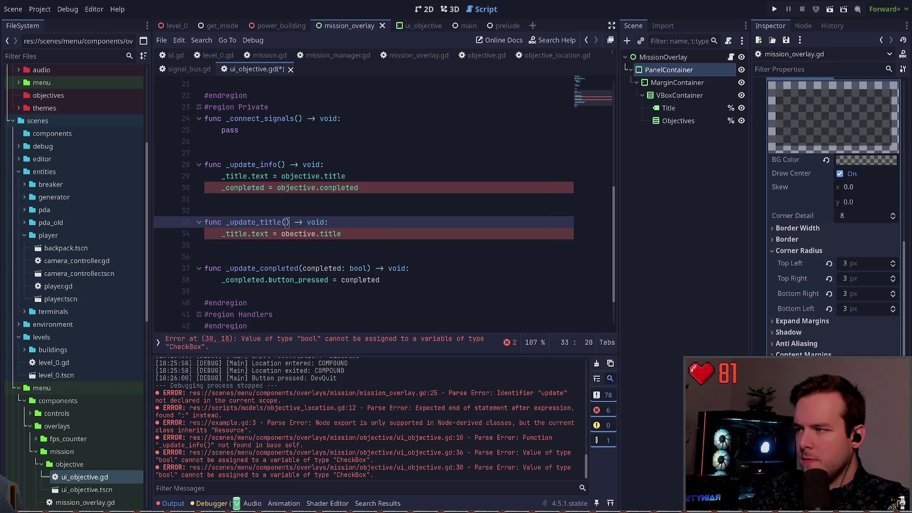
# Have _update_info call _update_title() and _update_completed() instead of its old direct assignments
pyautogui.press('Up')
pyautogui.press('Up')
pyautogui.press('Up')
pyautogui.press('End')
pyautogui.press('Return')
pyautogui.write('_updae')
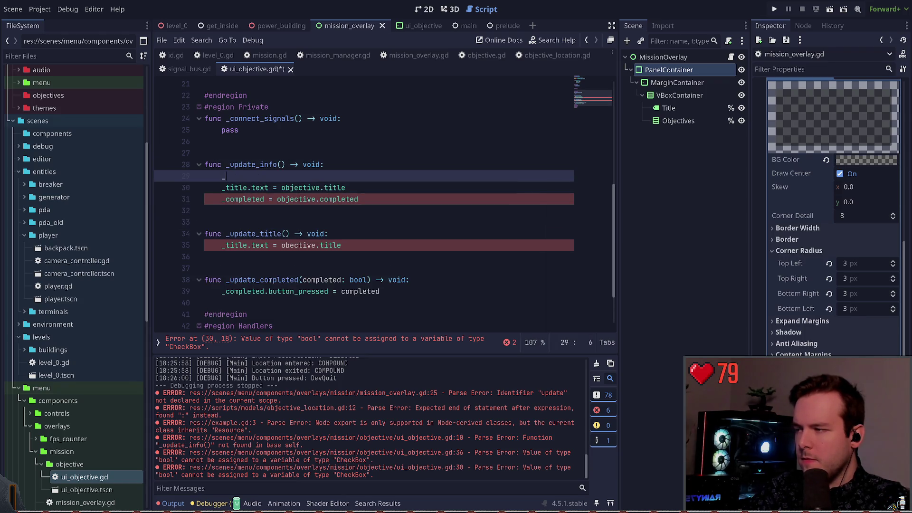
pyautogui.press('BackSpace')
pyautogui.press('BackSpace')
pyautogui.press('BackSpace')
pyautogui.write('itle')
pyautogui.press('Return')
pyautogui.press('Return')
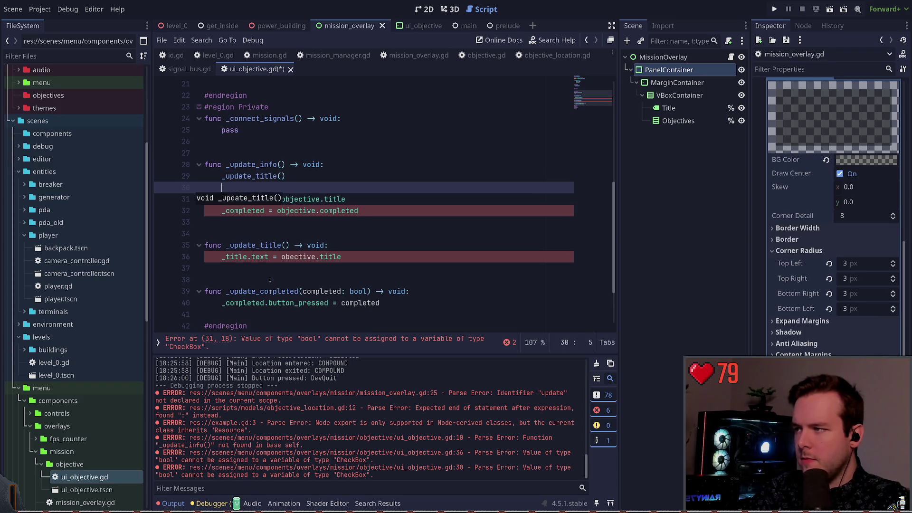
pyautogui.write('ate_com')
pyautogui.press('Return')
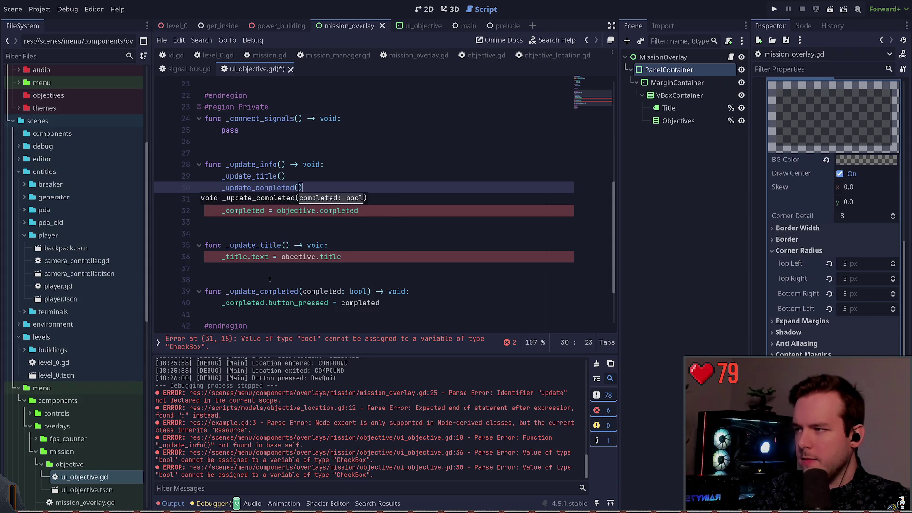
pyautogui.press('Down')
pyautogui.hotkey('ctrl', 'shift', 'k')
pyautogui.hotkey('ctrl', 'shift', 'k')
# Make _update_completed parameterless using objective.completed, fix the 'obective' typo, and save
pyautogui.click(302, 268)
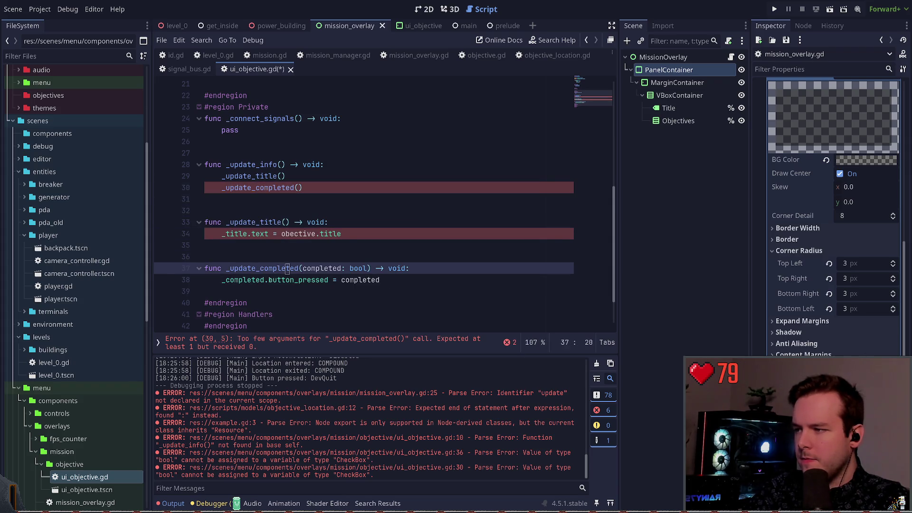
pyautogui.hotkey('ctrl', 'Delete')
pyautogui.hotkey('ctrl', 'Delete')
pyautogui.hotkey('ctrl', 'Delete')
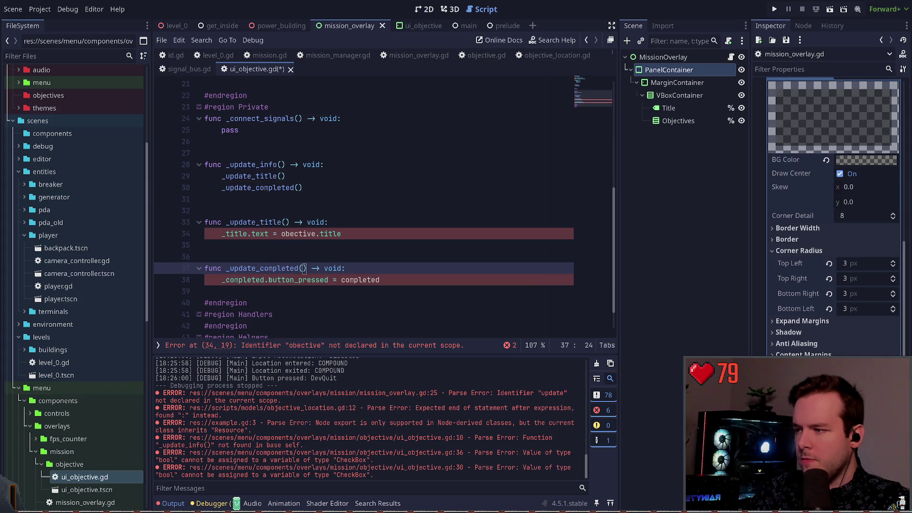
pyautogui.click(334, 279)
pyautogui.write('objective.')
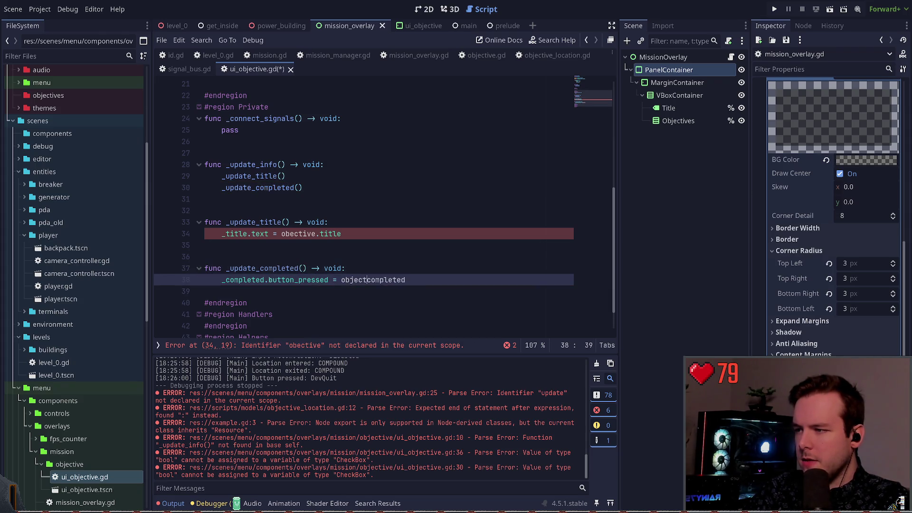
pyautogui.hotkey('ctrl', 's')
pyautogui.click(298, 279)
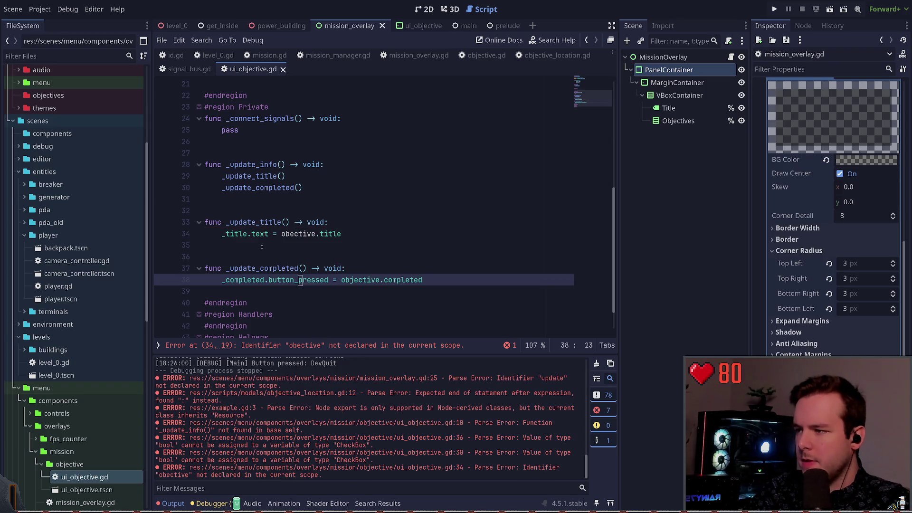
pyautogui.click(291, 233)
pyautogui.write('j')
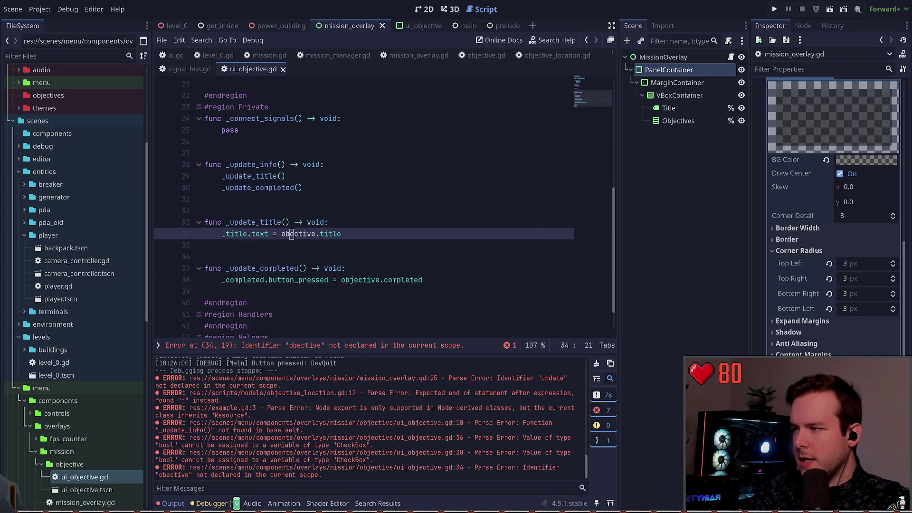
pyautogui.hotkey('ctrl', 's')
# Delete the blank lines left under #region Public
pyautogui.scroll(5, 285, 214)
pyautogui.click(282, 233)
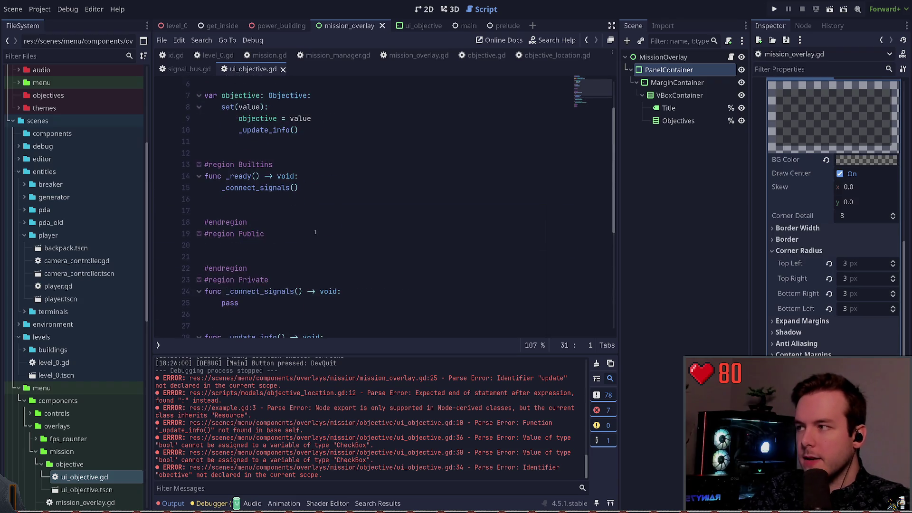
pyautogui.hotkey('ctrl', 's')
pyautogui.click(282, 244)
pyautogui.press('Delete')
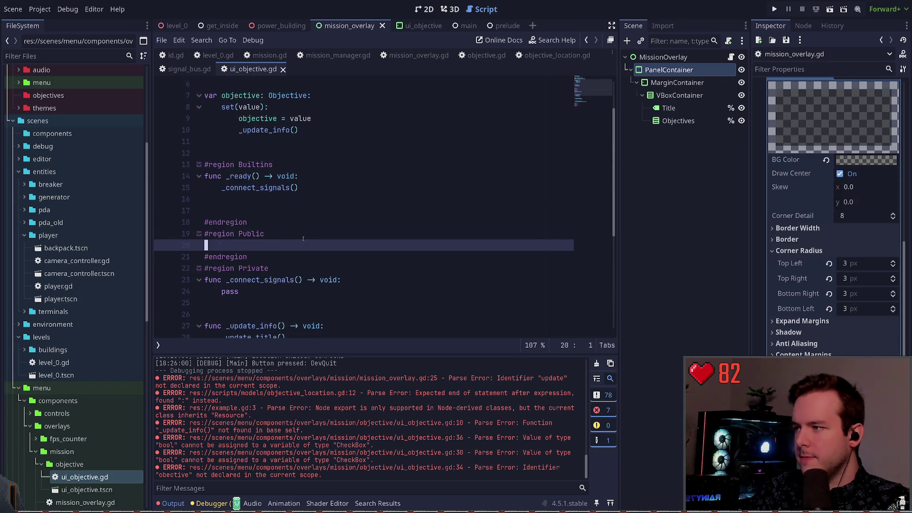
pyautogui.press('Delete')
pyautogui.scroll(2, 321, 223)
pyautogui.click(332, 209)
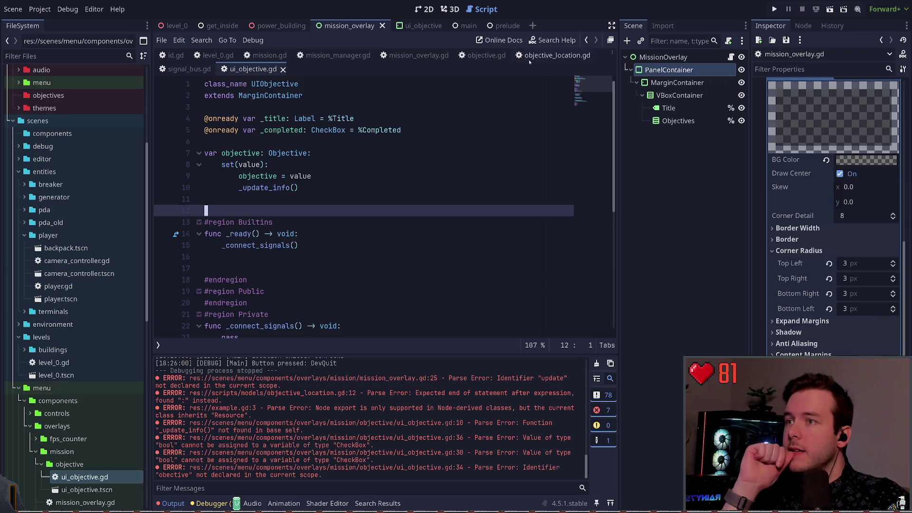
# In mission_overlay.gd, insert ui_obj.objective = objective above objectives.add_child(ui_obj)
pyautogui.click(407, 54)
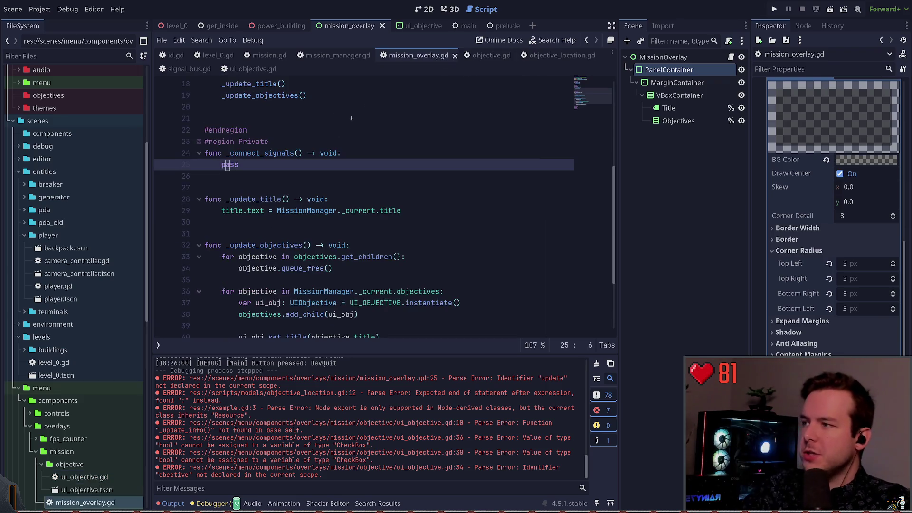
pyautogui.scroll(-4, 303, 190)
pyautogui.scroll(1, 342, 205)
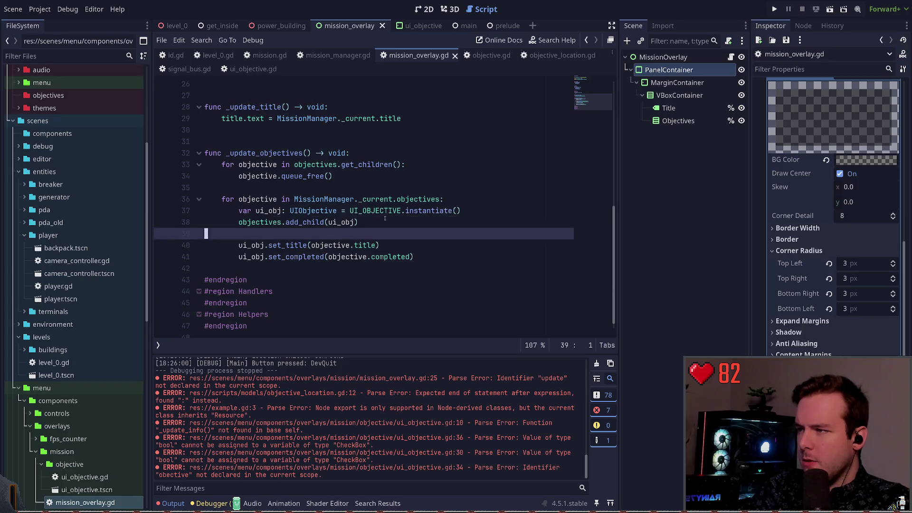
pyautogui.click(383, 220)
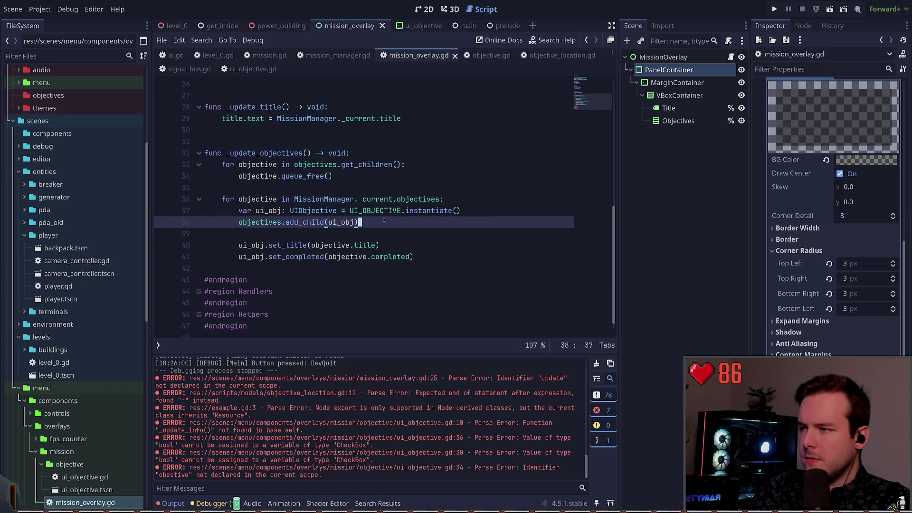
pyautogui.hotkey('ctrl', 'shift', 'Return')
pyautogui.write('ui_obj.')
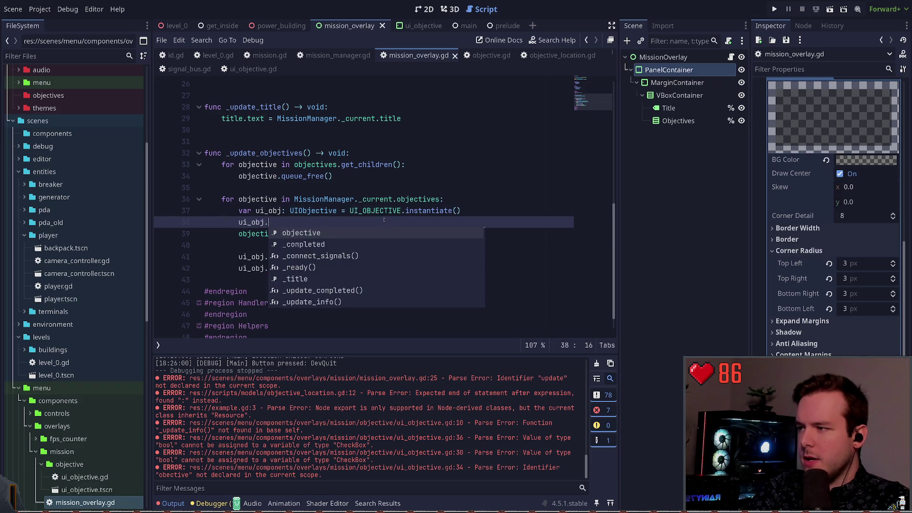
pyautogui.press('Return')
pyautogui.write('= ')
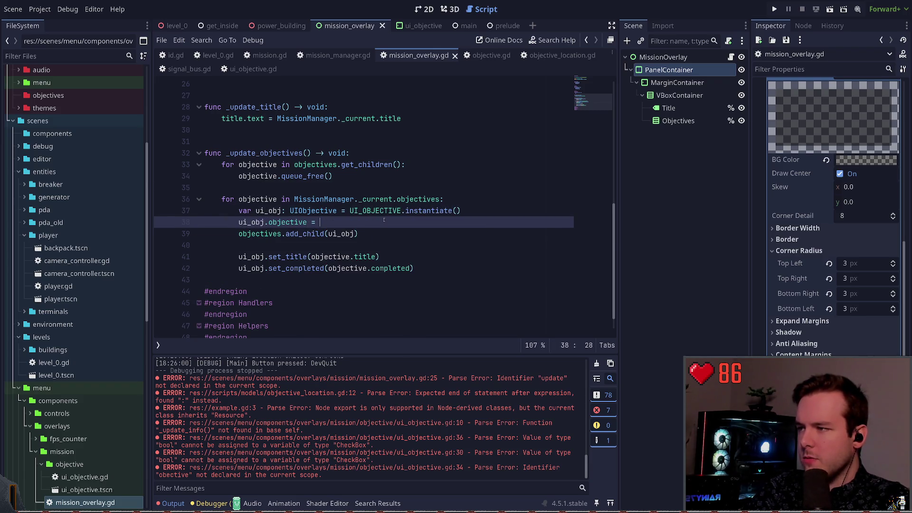
pyautogui.write('obj')
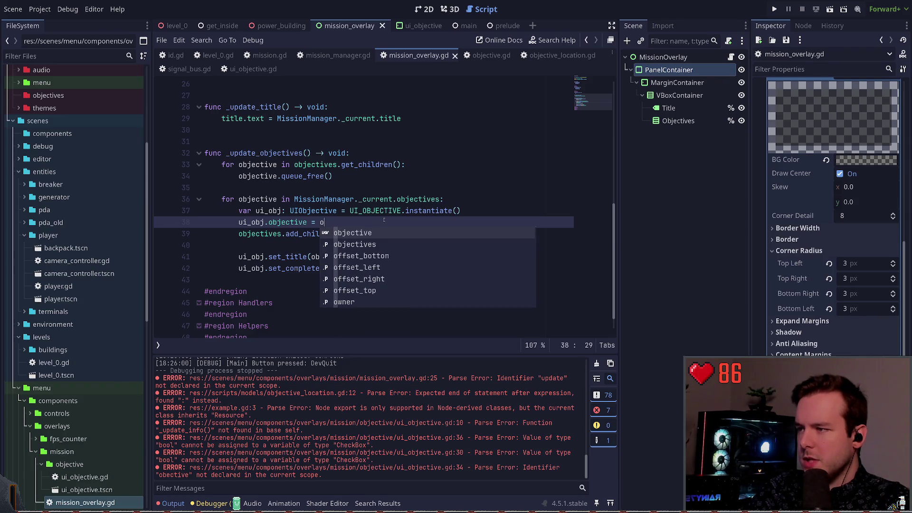
pyautogui.press('Return')
pyautogui.hotkey('ctrl', 'Left')
pyautogui.hotkey('ctrl', 'Left')
pyautogui.hotkey('ctrl', 'Left')
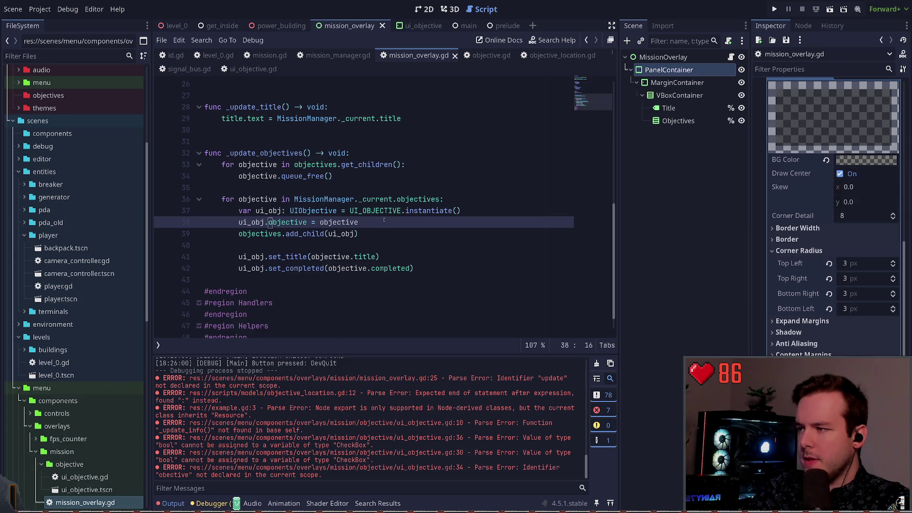
pyautogui.press('F5')
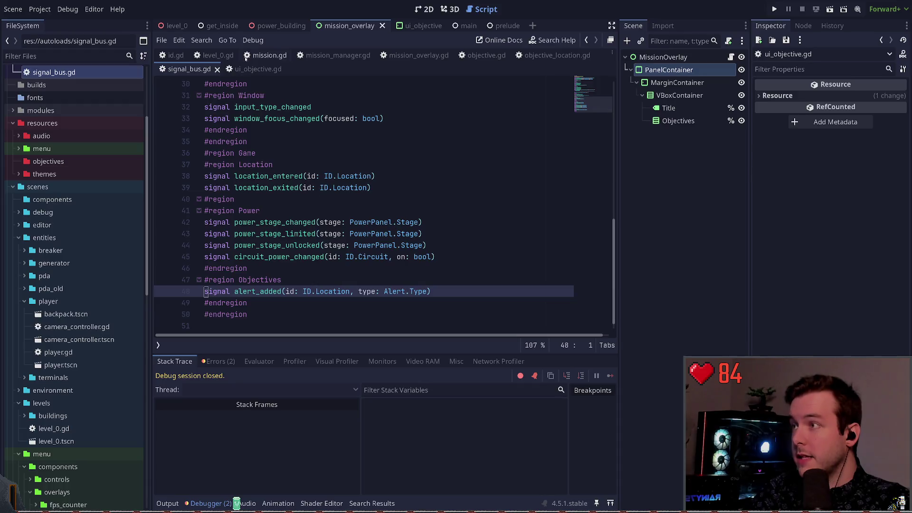
# Move the ui_obj.objective assignment below add_child(ui_obj) and run the project
pyautogui.click(252, 69)
pyautogui.click(417, 55)
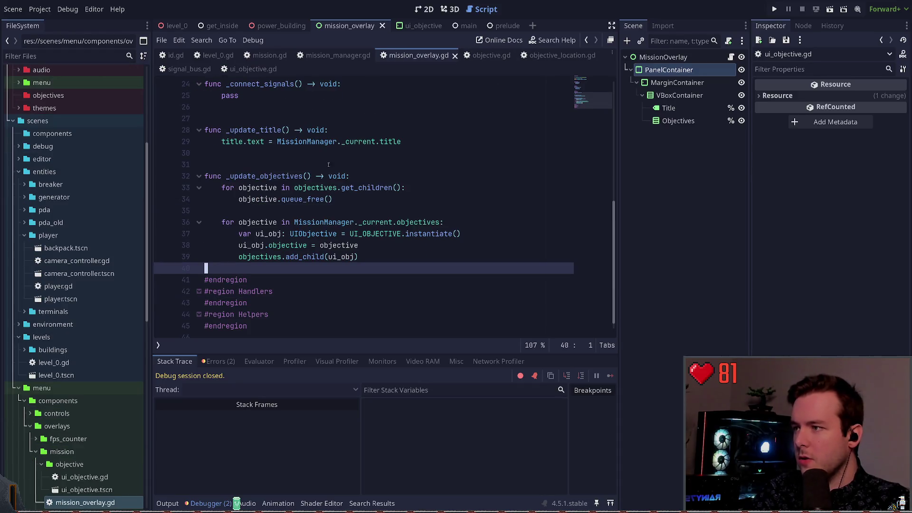
pyautogui.moveTo(358, 245); pyautogui.dragTo(239, 245)
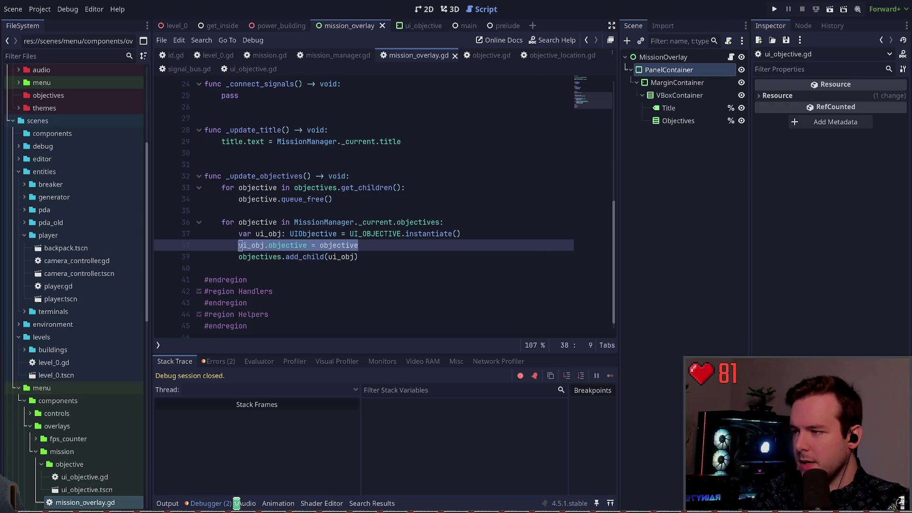
pyautogui.tripleClick(247, 245)
pyautogui.click(375, 246)
pyautogui.hotkey('alt', 'Down')
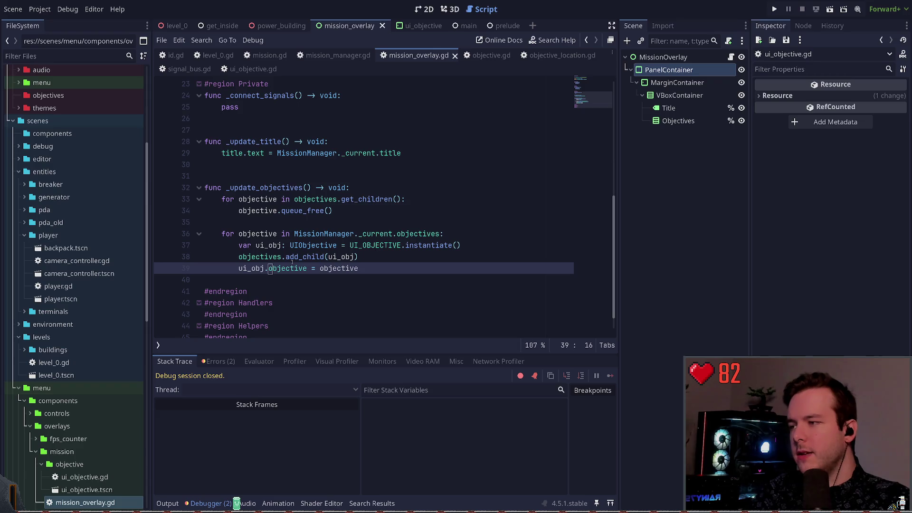
pyautogui.click(334, 256)
pyautogui.doubleClick(306, 257)
pyautogui.moveTo(360, 268); pyautogui.dragTo(238, 268)
pyautogui.click(368, 257)
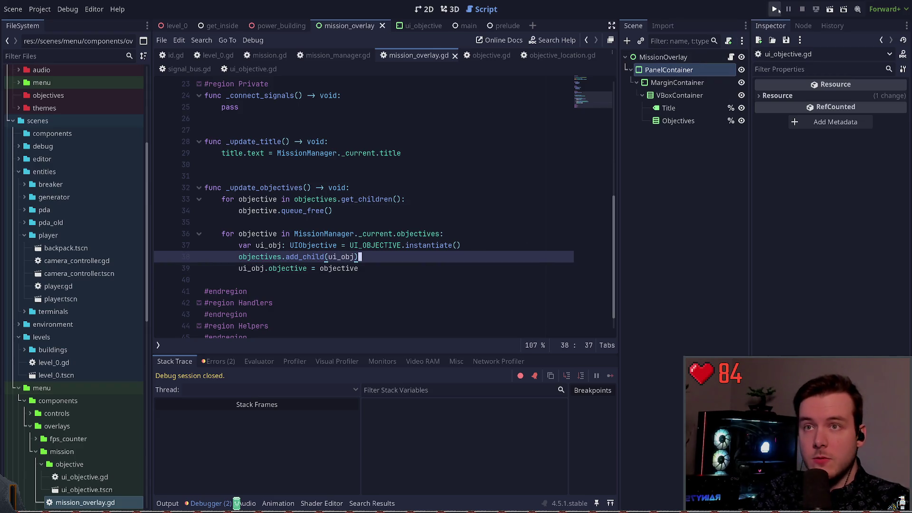
pyautogui.click(778, 9)
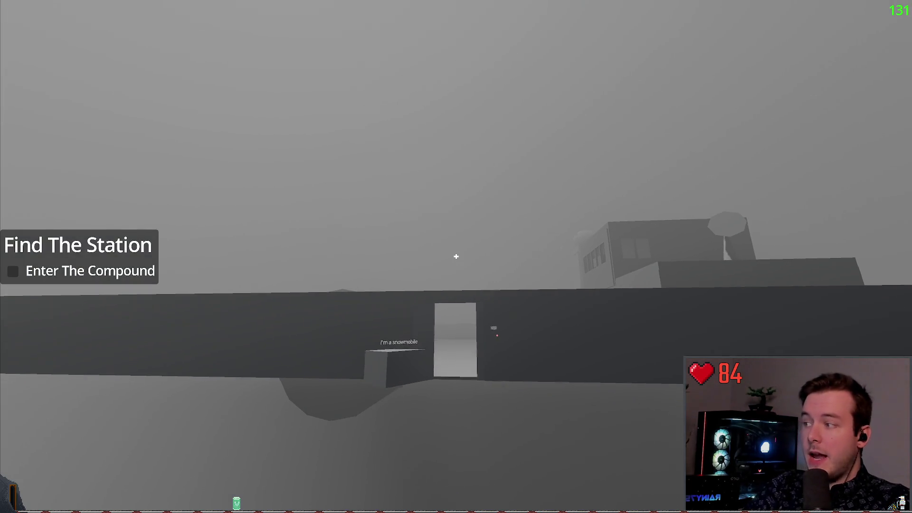
# Walk into the compound with the Find The Station panel showing, then Dev Quit from the pause menu
pyautogui.press('w')
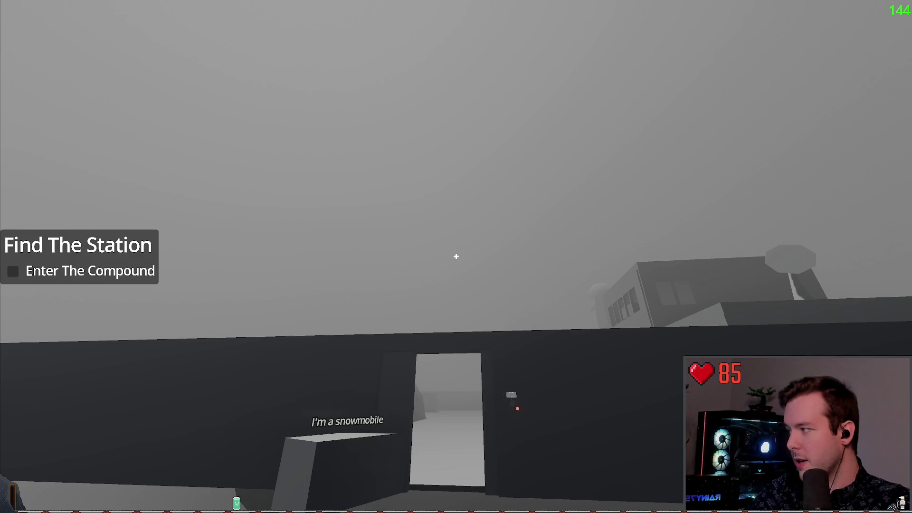
pyautogui.press('Escape')
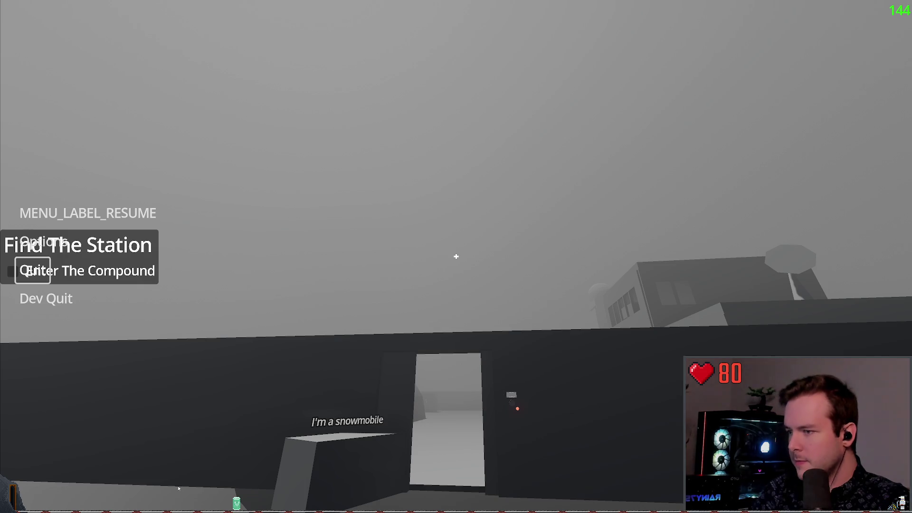
pyautogui.press('Escape')
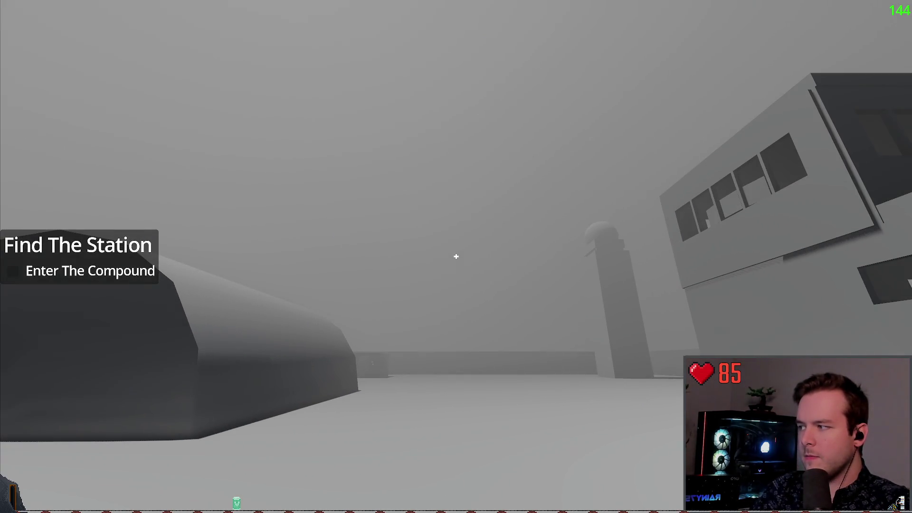
pyautogui.press('Escape')
pyautogui.click(47, 299)
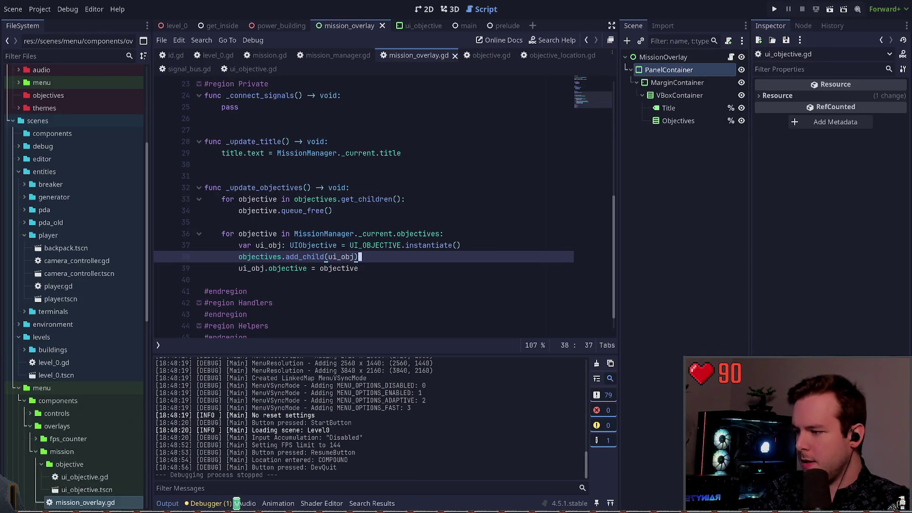
# In the objective setter, add objective.updated.connect(_on_objective_updated) and save
pyautogui.press('Down')
pyautogui.press('Down')
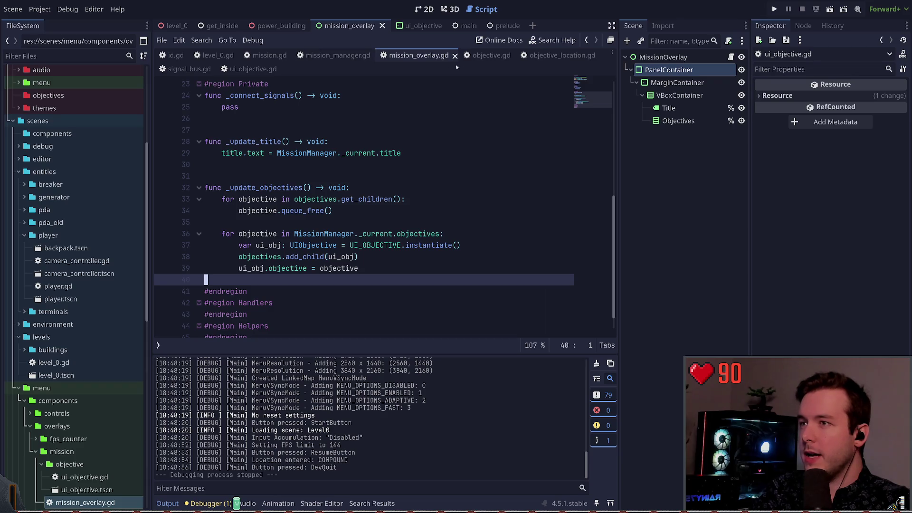
pyautogui.click(253, 68)
pyautogui.scroll(3, 336, 207)
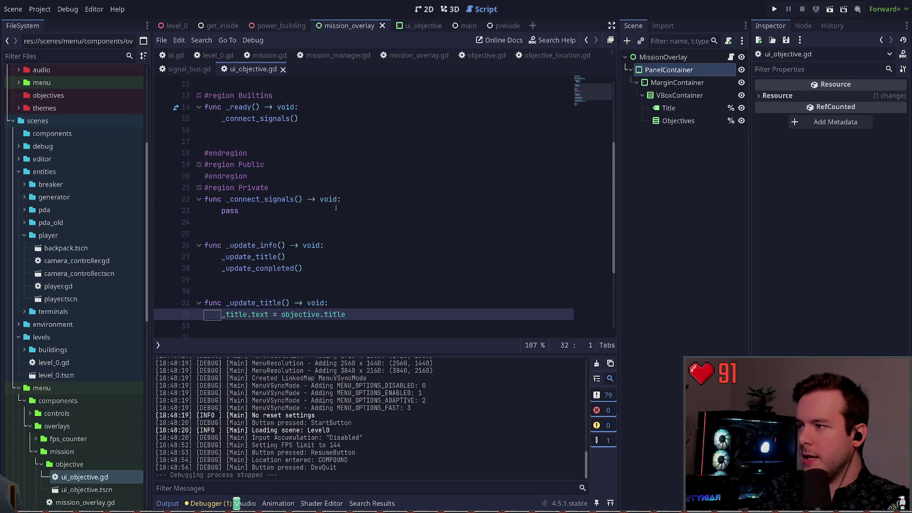
pyautogui.click(337, 209)
pyautogui.scroll(-2, 335, 212)
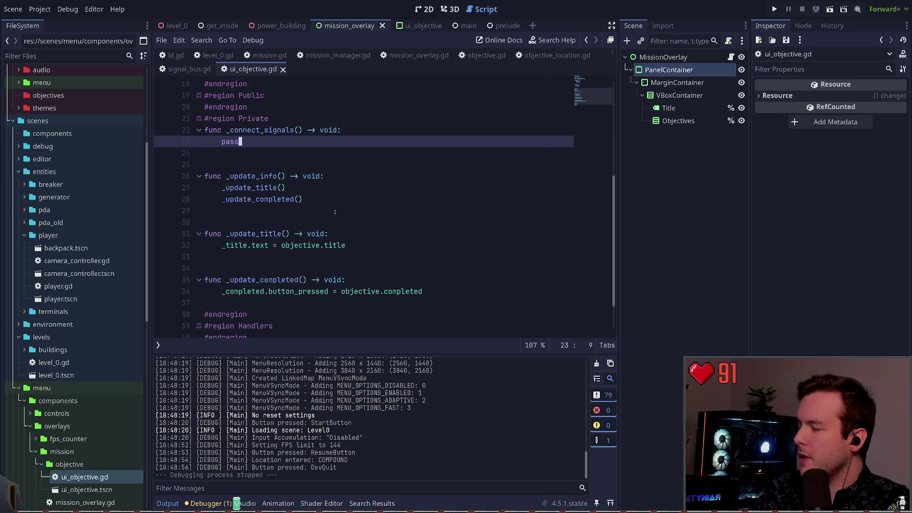
pyautogui.press('Down')
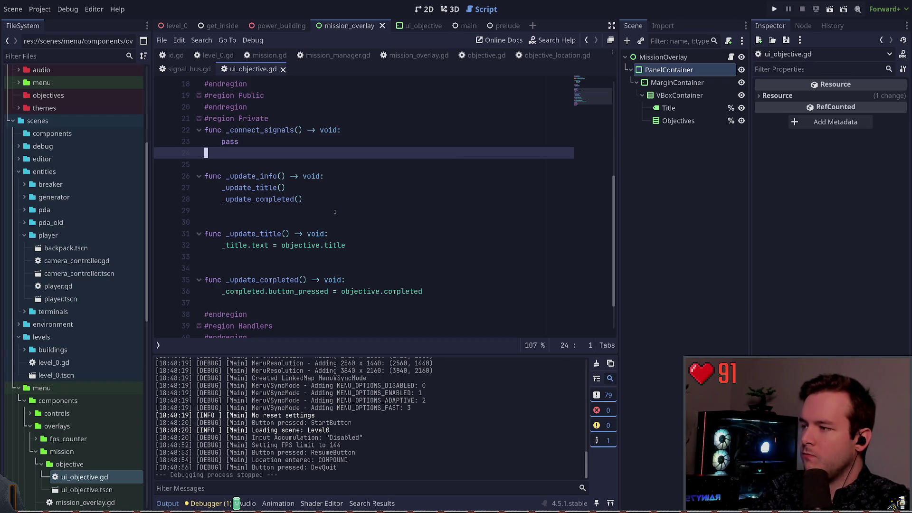
pyautogui.press('Down')
pyautogui.press('Down')
pyautogui.press('Up')
pyautogui.press('Up')
pyautogui.press('Up')
pyautogui.press('Up')
pyautogui.press('Up')
pyautogui.press('Up')
pyautogui.press('End')
pyautogui.press('Return')
pyautogui.write('objective.')
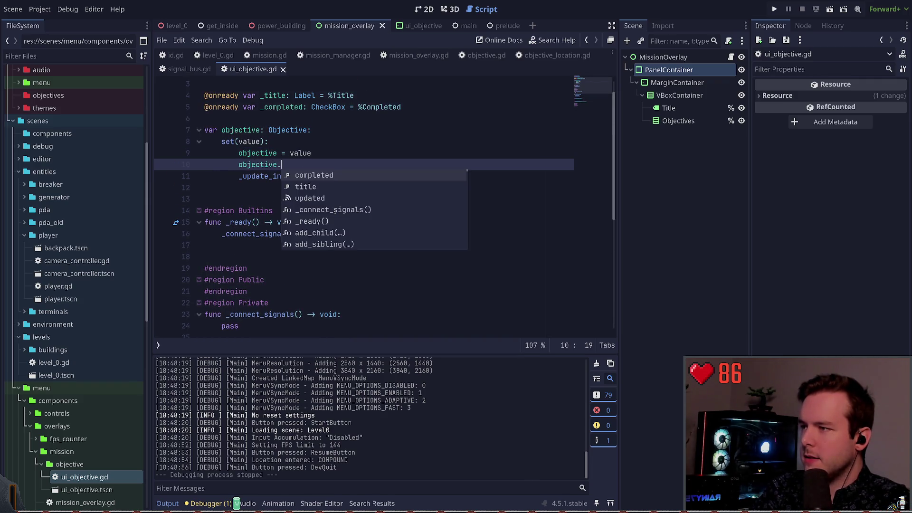
pyautogui.write('updated.connect(_')
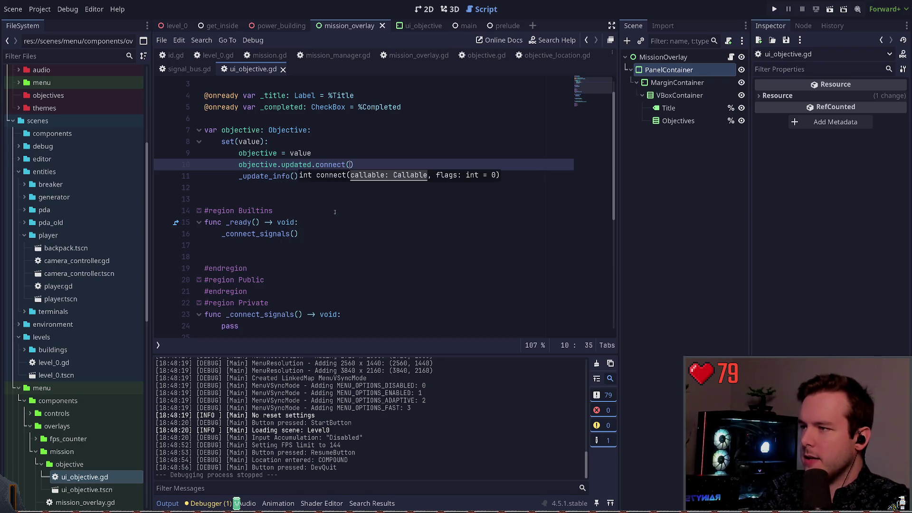
pyautogui.write('on_')
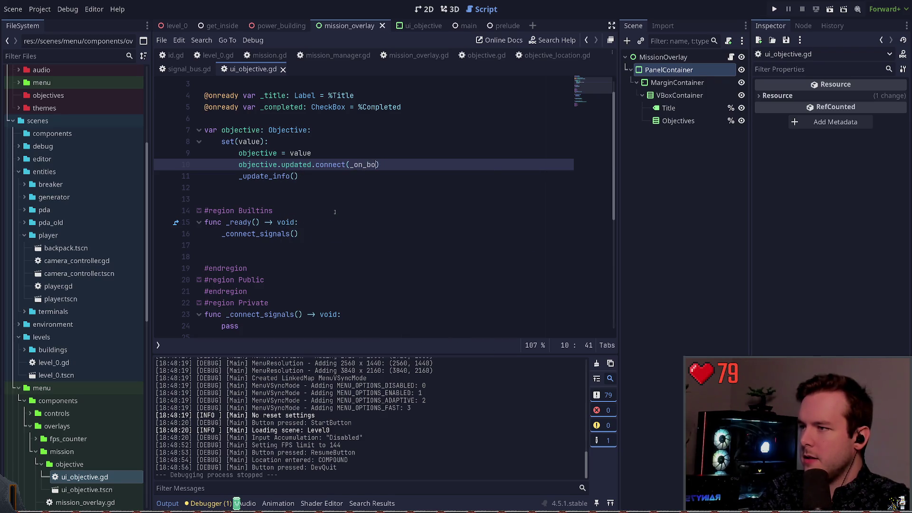
pyautogui.write('objective_')
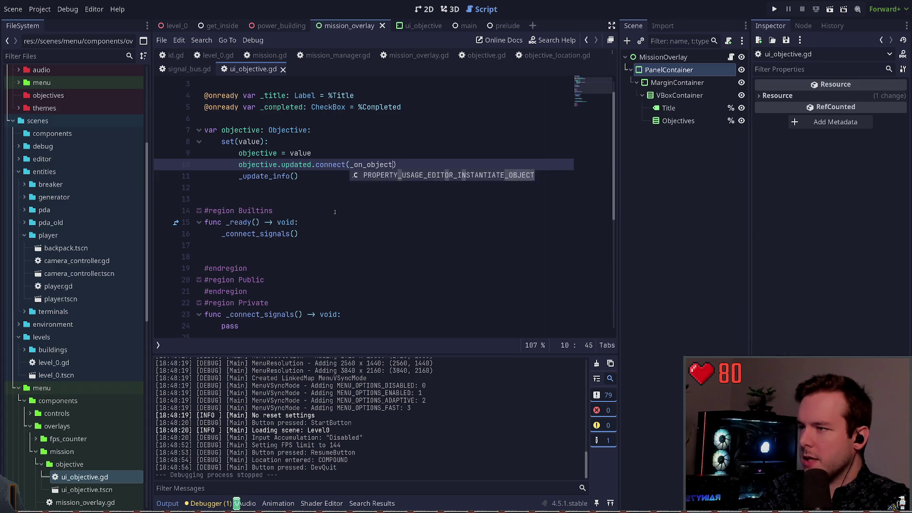
pyautogui.write('updated')
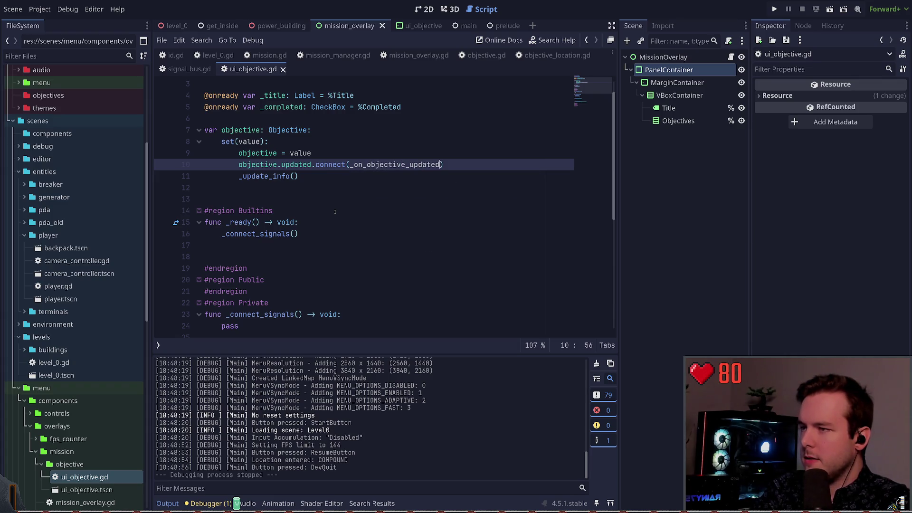
pyautogui.hotkey('ctrl', 's')
# Under Handlers, write func _on_objective_updated() -> void: calling _update_info(), then save
pyautogui.scroll(-7, 318, 228)
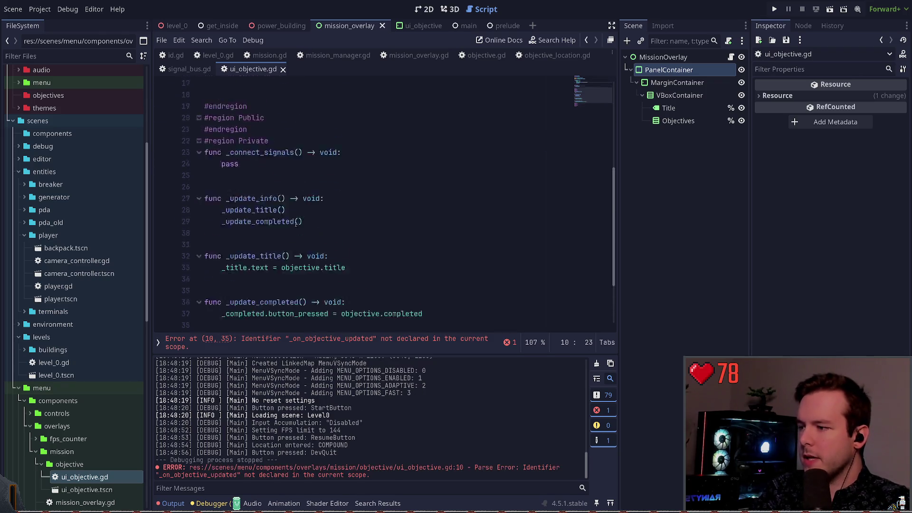
pyautogui.click(306, 268)
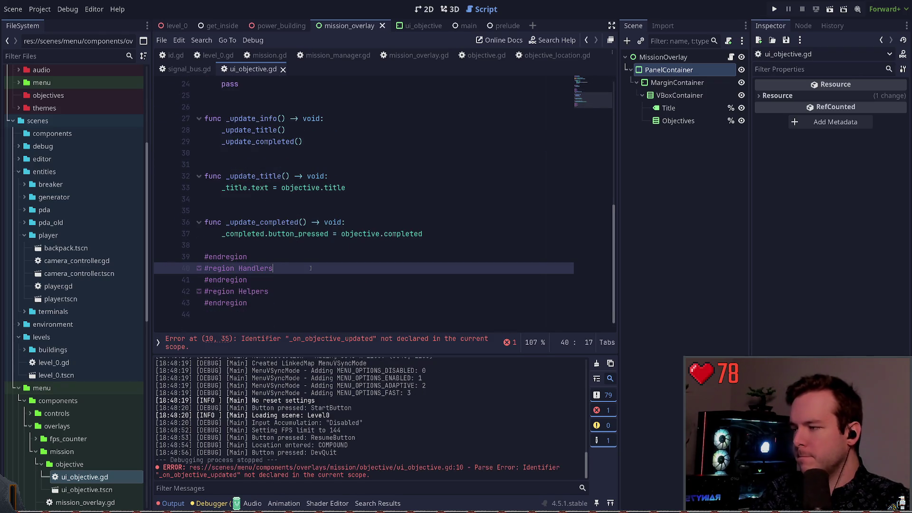
pyautogui.press('Return')
pyautogui.press('Return')
pyautogui.press('Up')
pyautogui.write('func _on_objec')
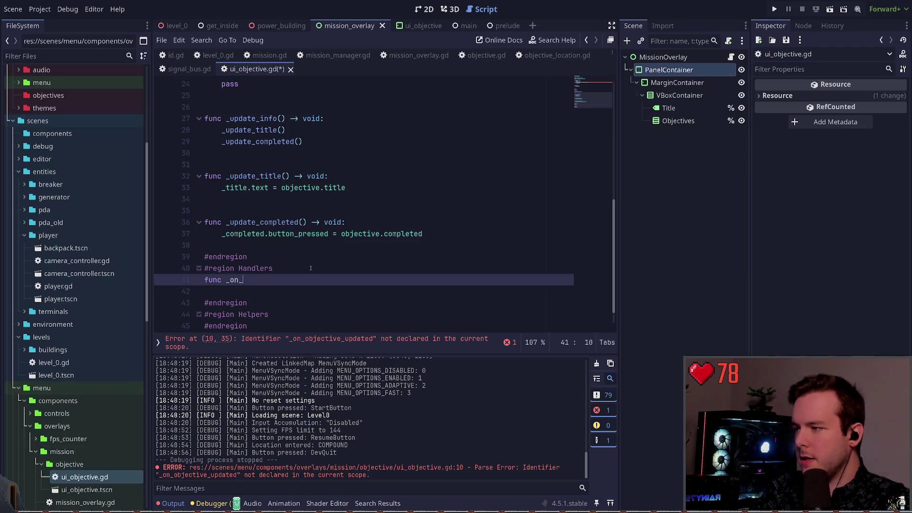
pyautogui.write('tive_updated(')
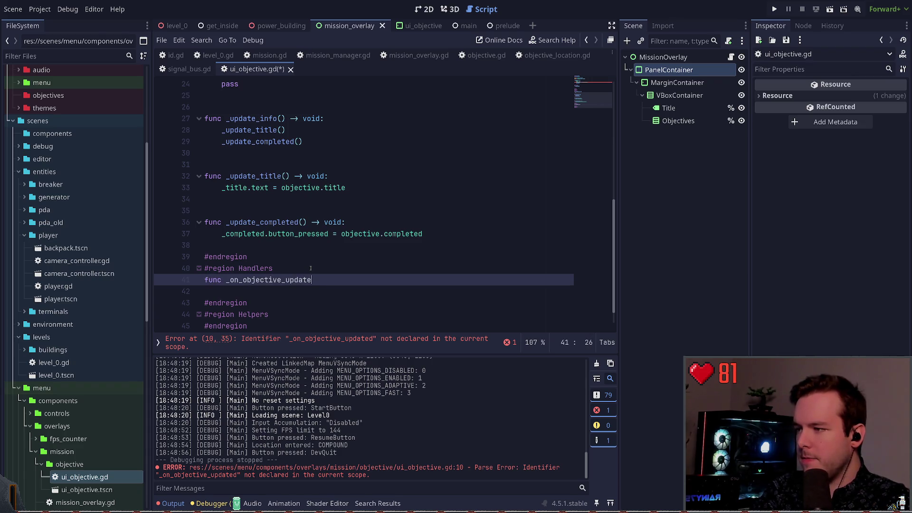
pyautogui.write(') -> void:')
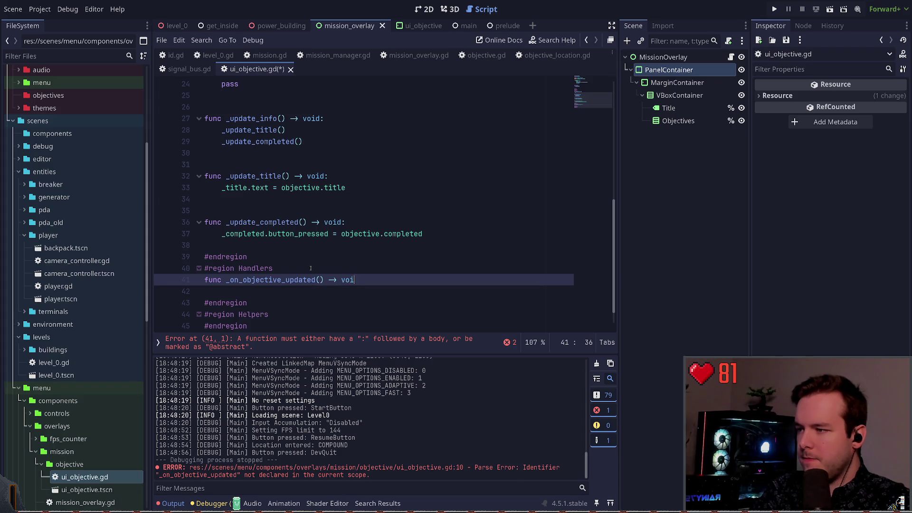
pyautogui.press('Return')
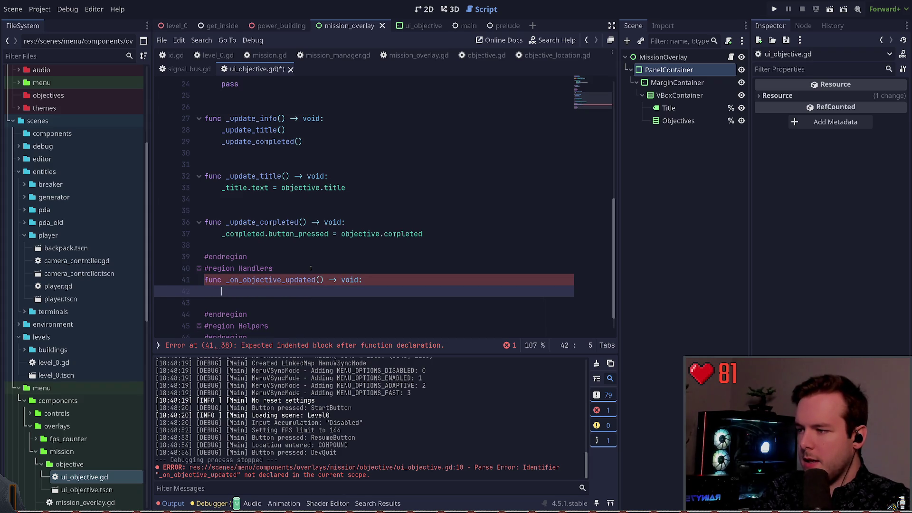
pyautogui.write('update_inf')
pyautogui.press('Return')
pyautogui.hotkey('ctrl', 's')
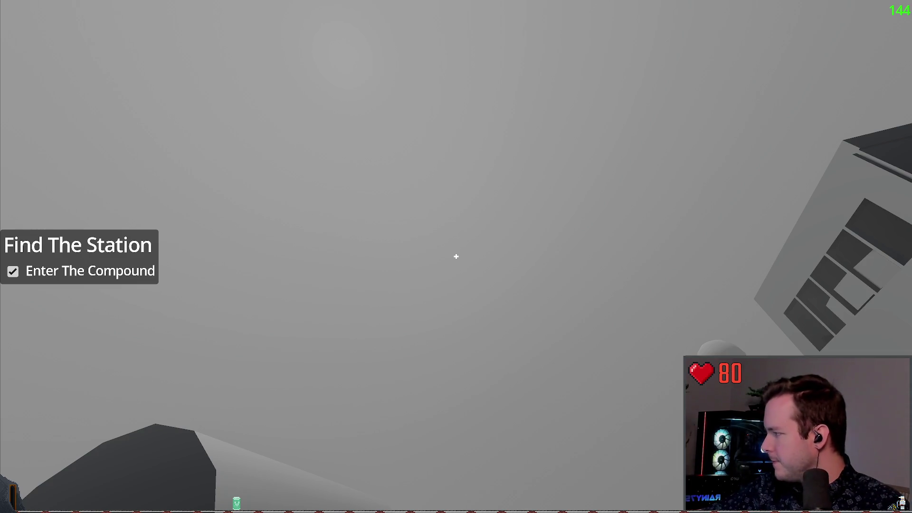
pyautogui.press('Escape')
pyautogui.click(31, 298)
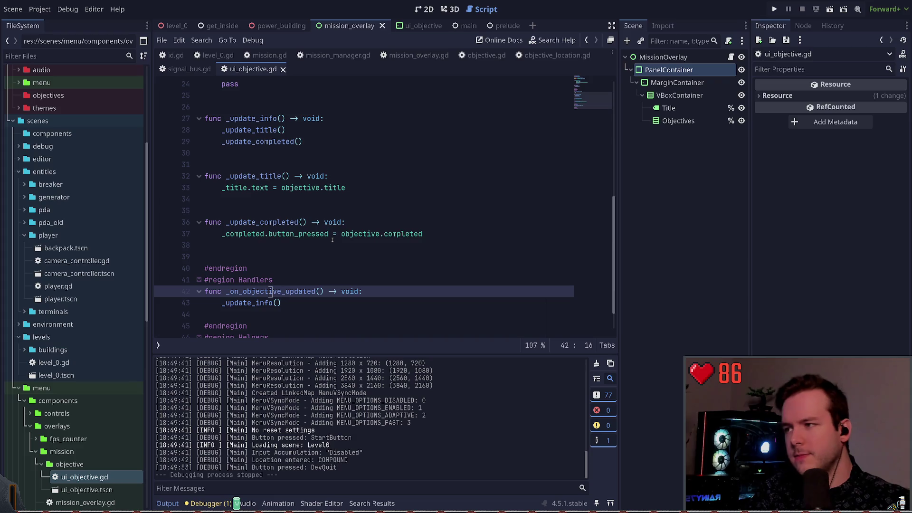
pyautogui.click(281, 258)
pyautogui.scroll(-1, 334, 205)
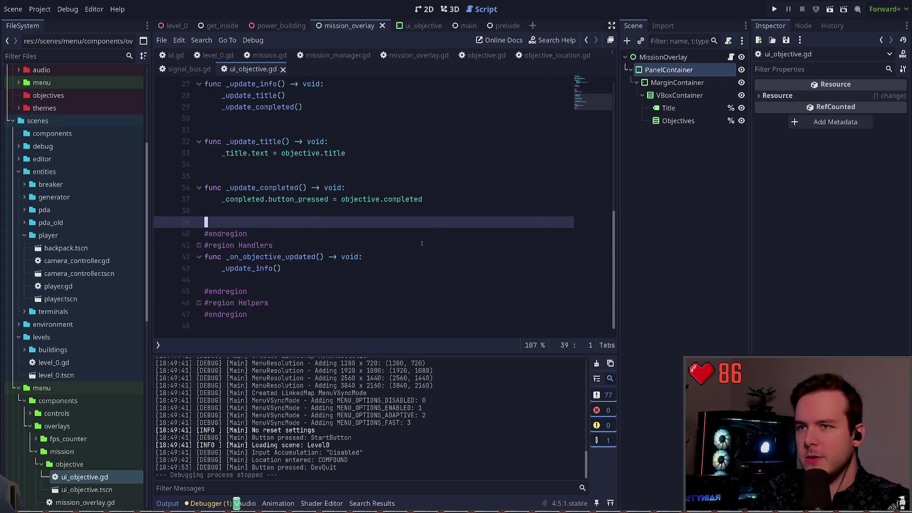
pyautogui.scroll(1, 261, 290)
pyautogui.click(281, 279)
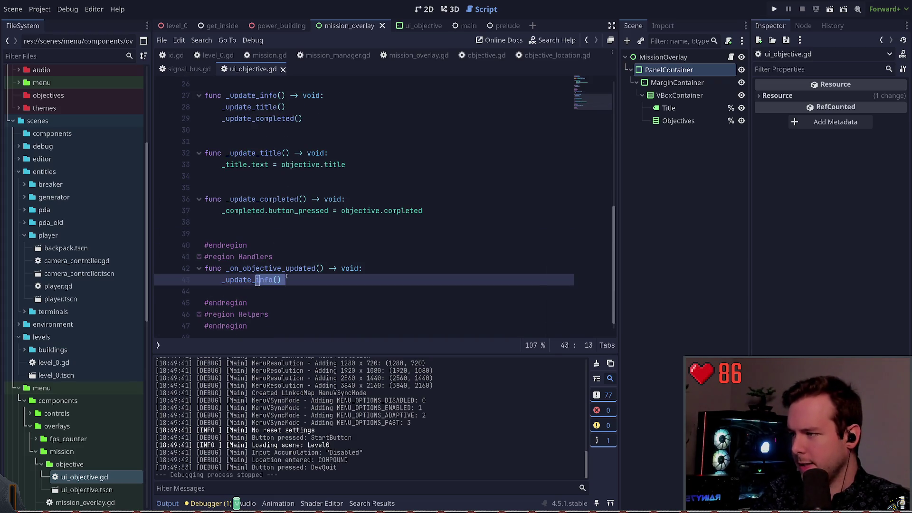
pyautogui.moveTo(281, 280)
pyautogui.mouseDown()
pyautogui.moveTo(214, 280)
pyautogui.moveTo(284, 280)
pyautogui.mouseUp()
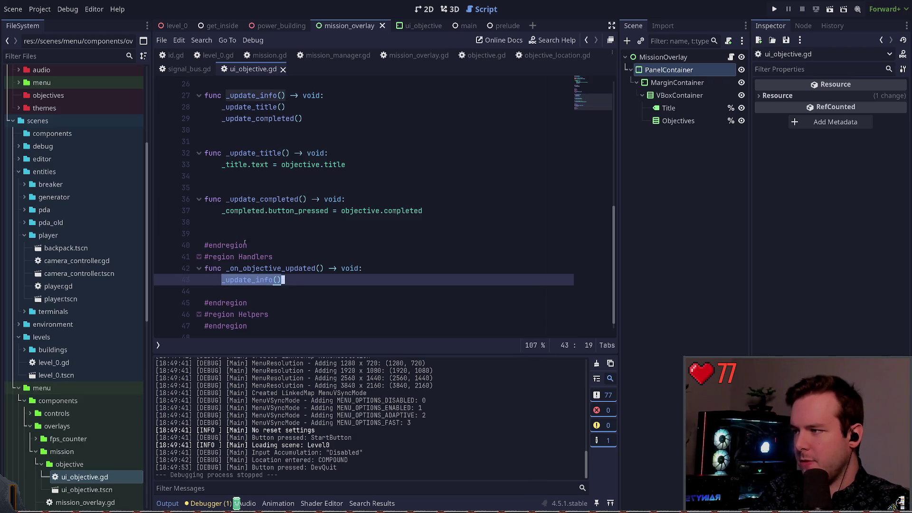
pyautogui.moveTo(222, 211); pyautogui.dragTo(426, 210)
pyautogui.scroll(2, 425, 211)
pyautogui.scroll(5, 260, 238)
pyautogui.scroll(-4, 260, 237)
pyautogui.click(260, 245)
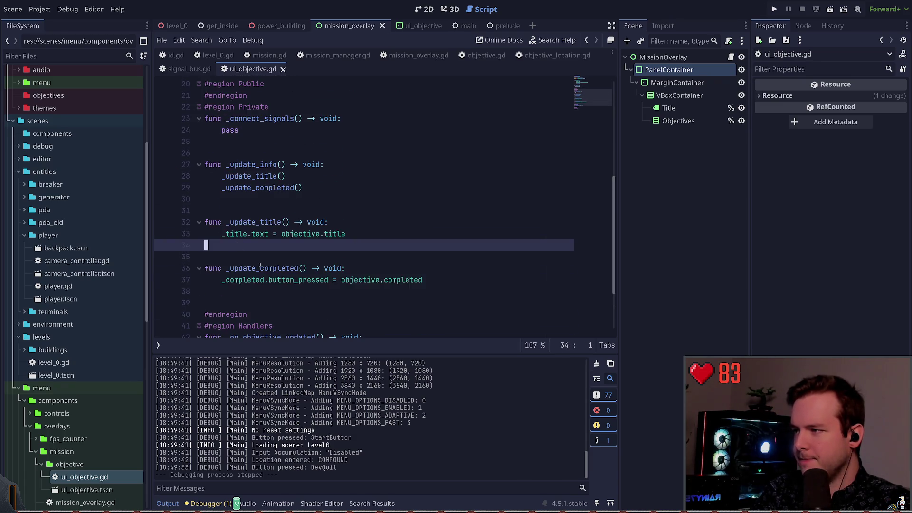
pyautogui.scroll(3, 260, 265)
pyautogui.click(260, 259)
pyautogui.scroll(3, 260, 258)
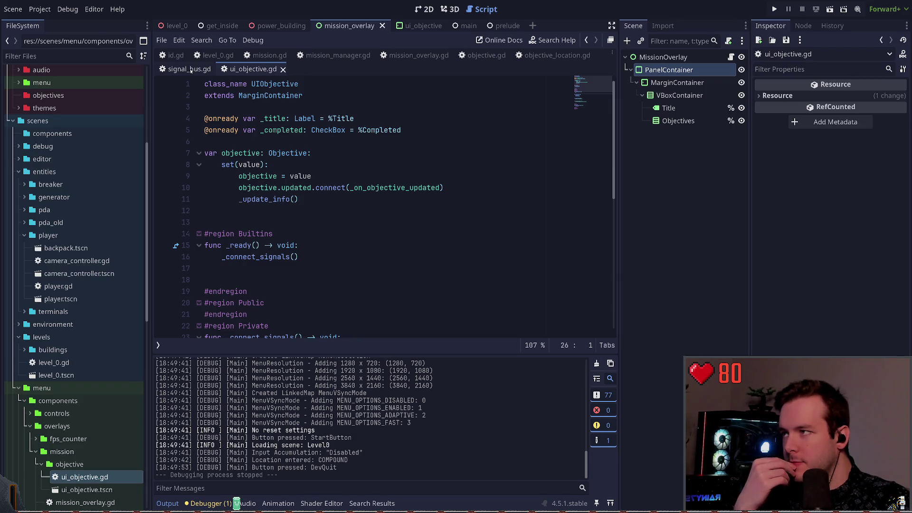
pyautogui.click(190, 70)
# Close signal_bus.gd and view mission_overlay.gd from the top
pyautogui.click(221, 70)
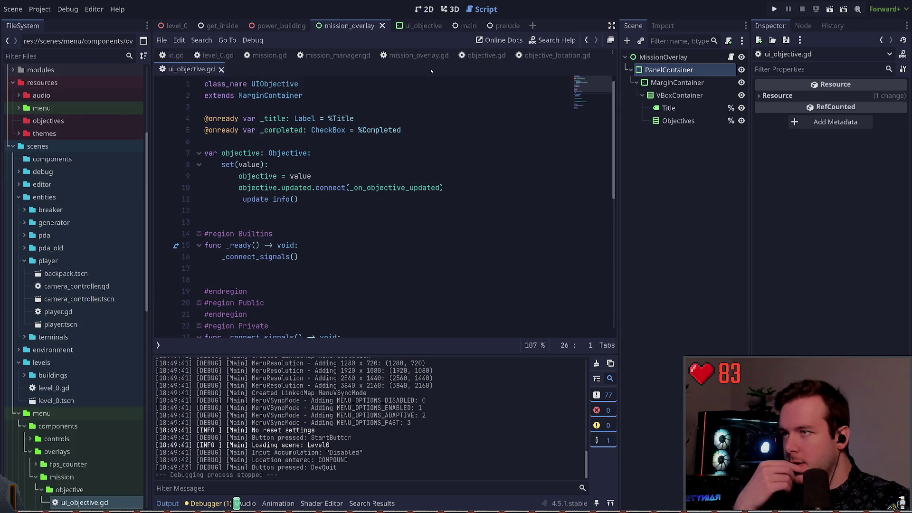
pyautogui.click(418, 55)
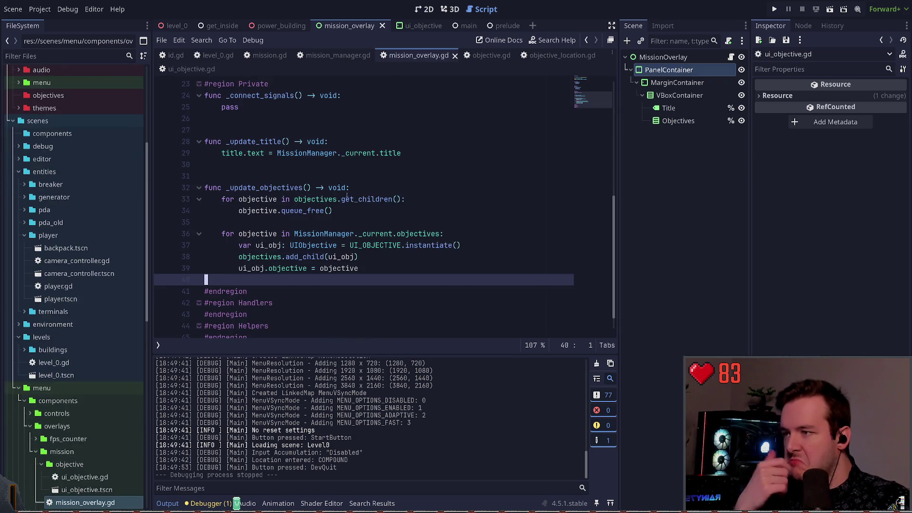
pyautogui.scroll(7, 385, 213)
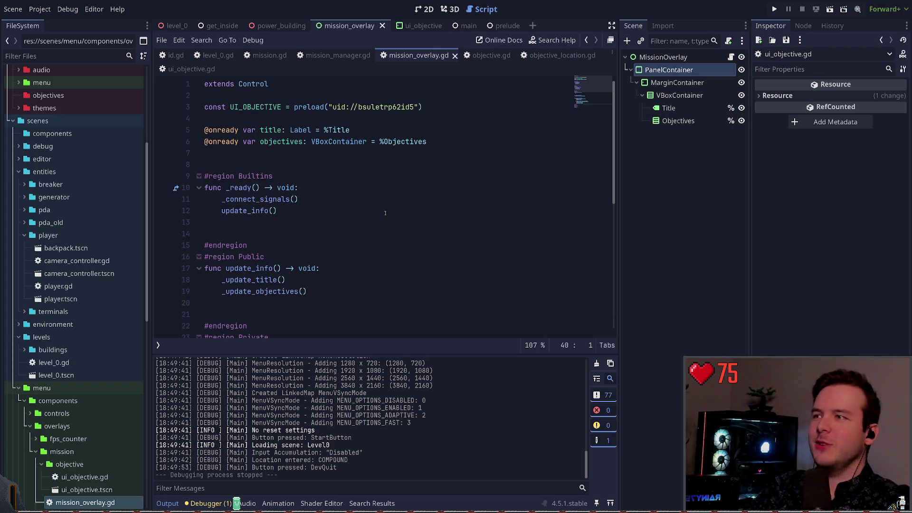
# Inspect the power_building scene's baked collision shape and CSGBox3D2, viewing it in 3D
pyautogui.click(280, 26)
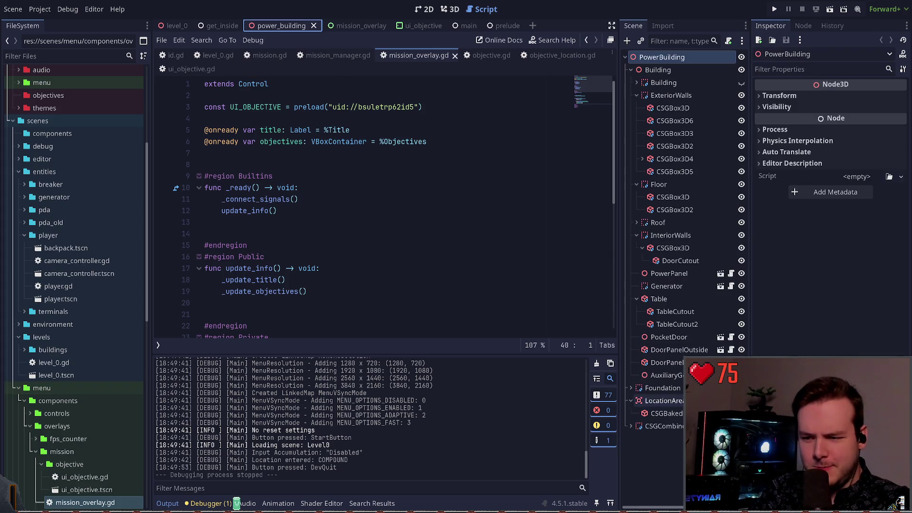
pyautogui.click(666, 413)
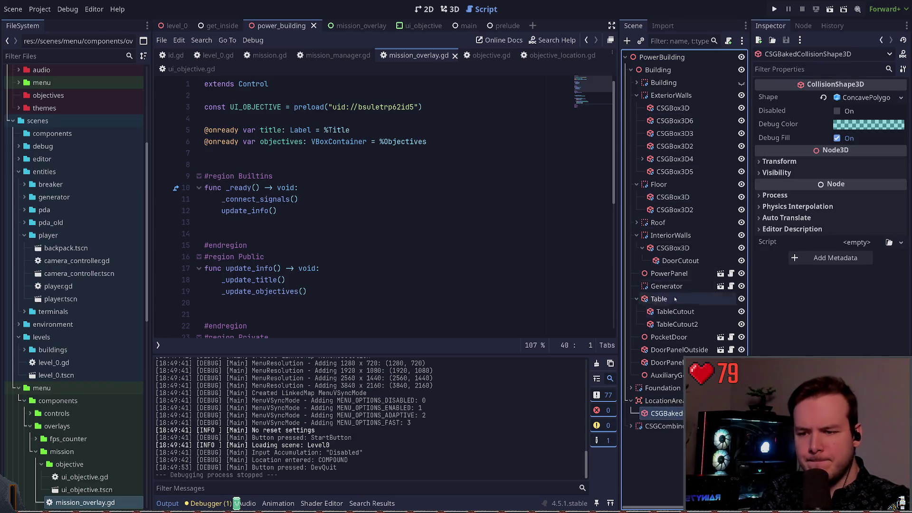
pyautogui.click(661, 211)
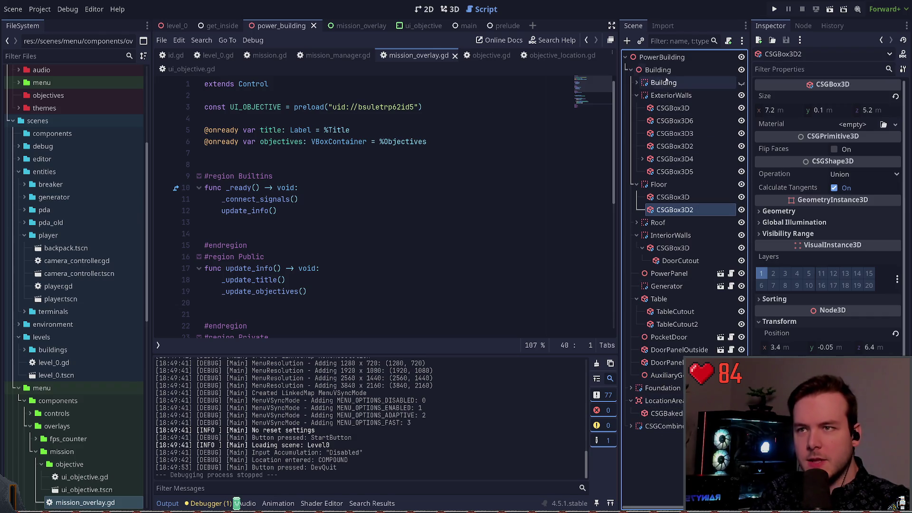
pyautogui.click(449, 9)
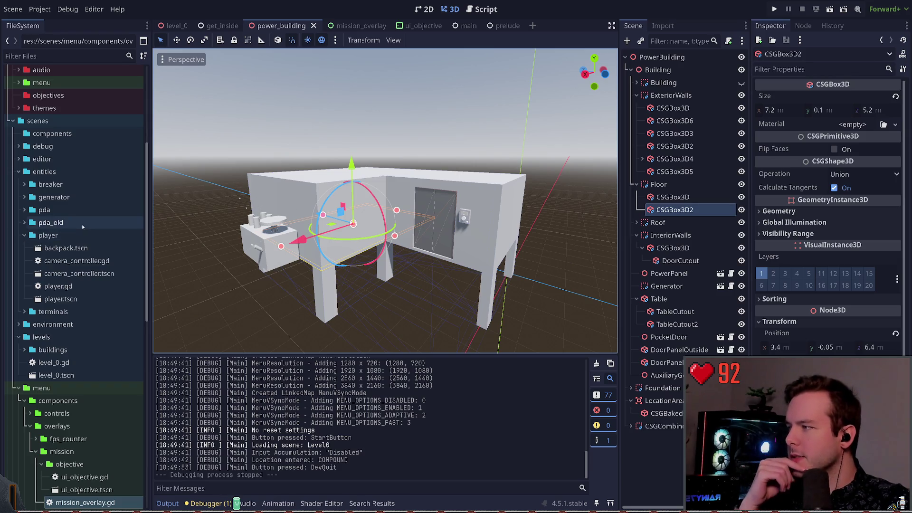
# Collapse the player and entities folders and select research_building.tscn under levels/buildings
pyautogui.click(25, 236)
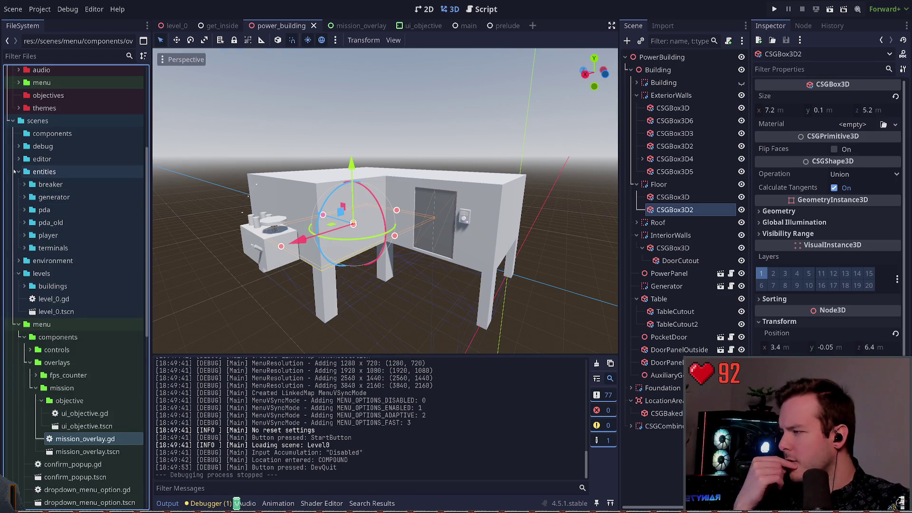
pyautogui.click(19, 172)
pyautogui.click(25, 210)
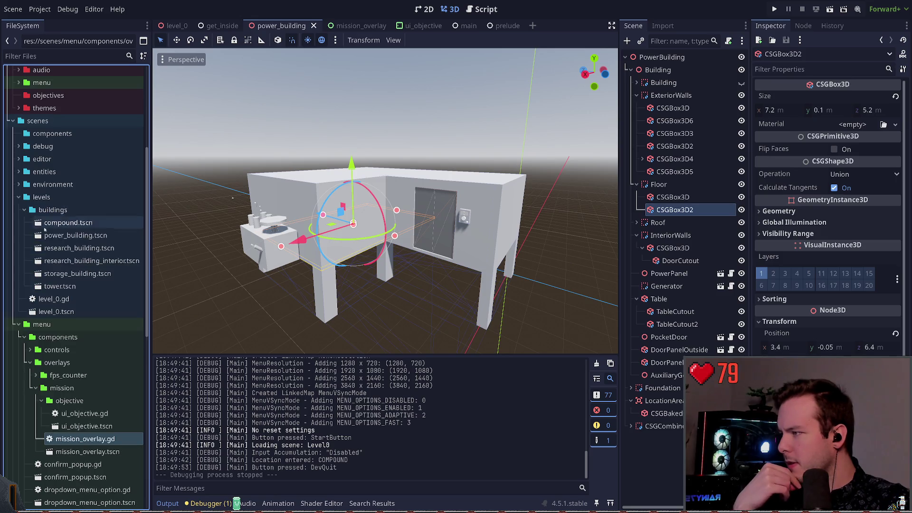
pyautogui.click(66, 247)
# Open research_building.tscn and inspect its StaticBody3D, its baked collision shapes, and its transform
pyautogui.doubleClick(66, 247)
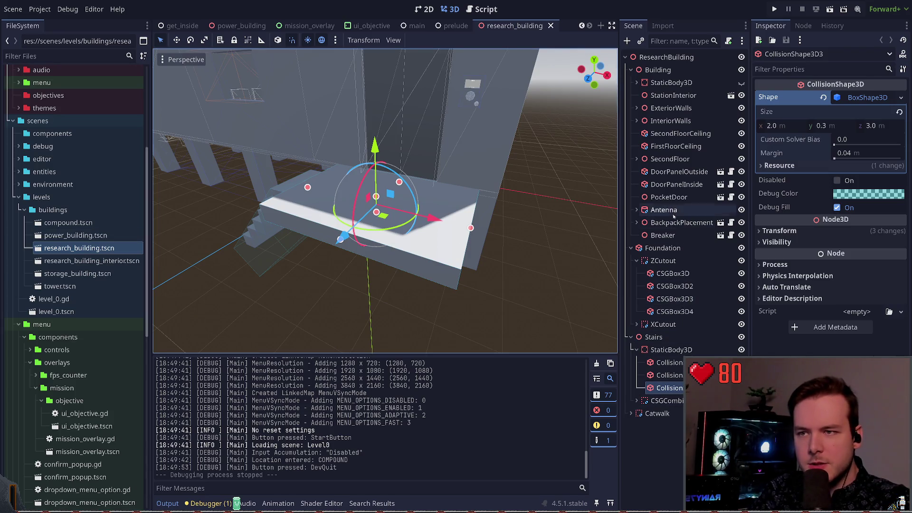
pyautogui.click(663, 83)
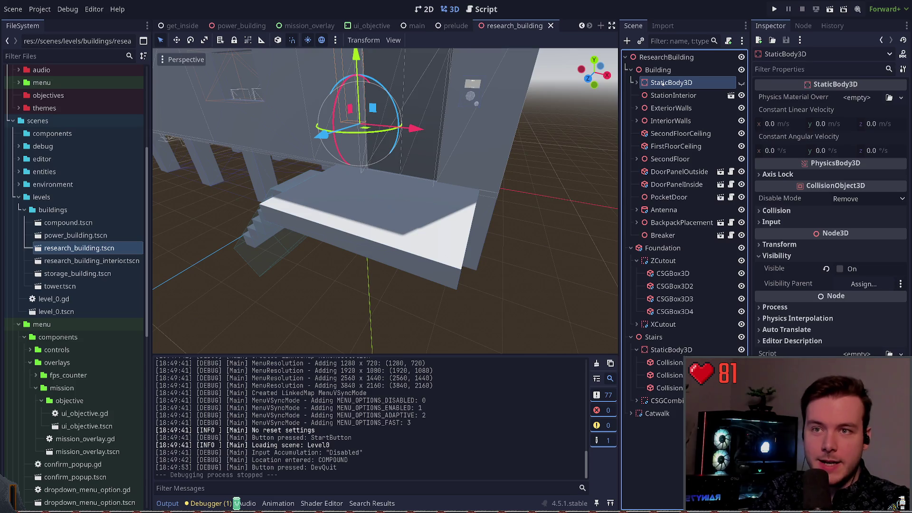
pyautogui.scroll(-5, 385, 199)
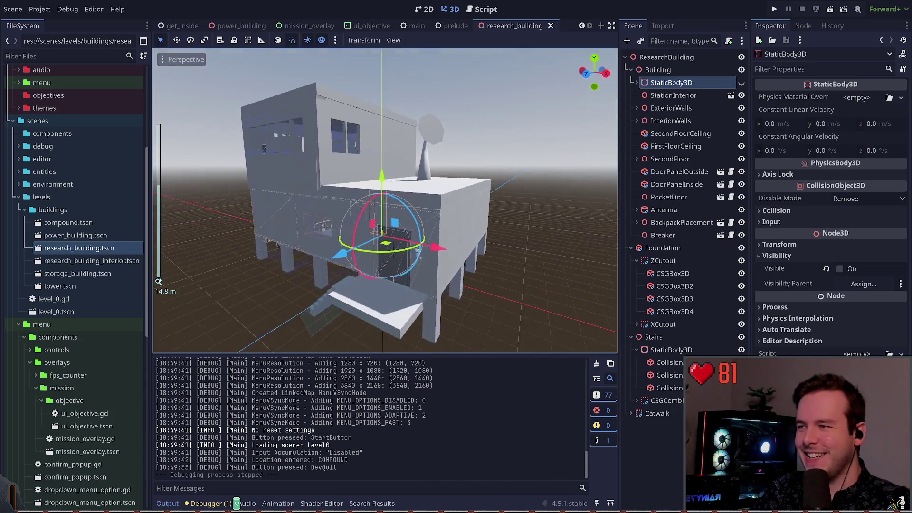
pyautogui.scroll(5, 385, 199)
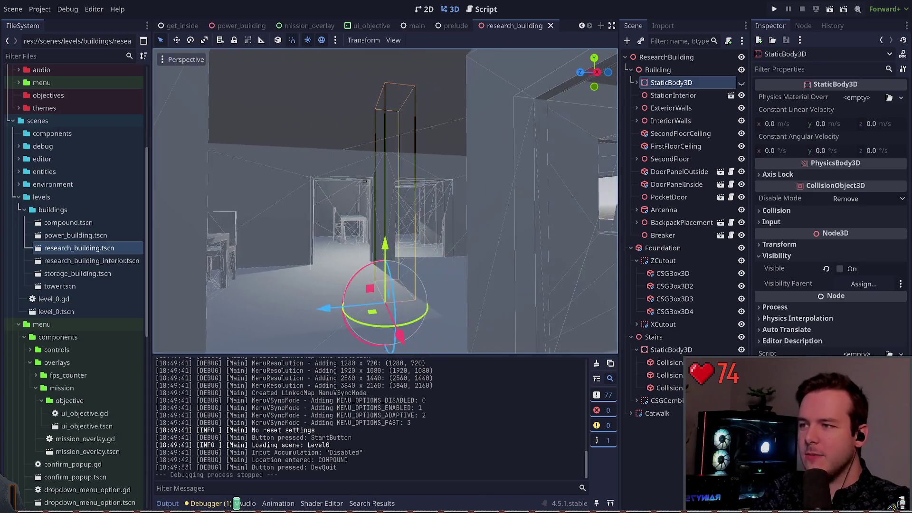
pyautogui.scroll(-5, 384, 199)
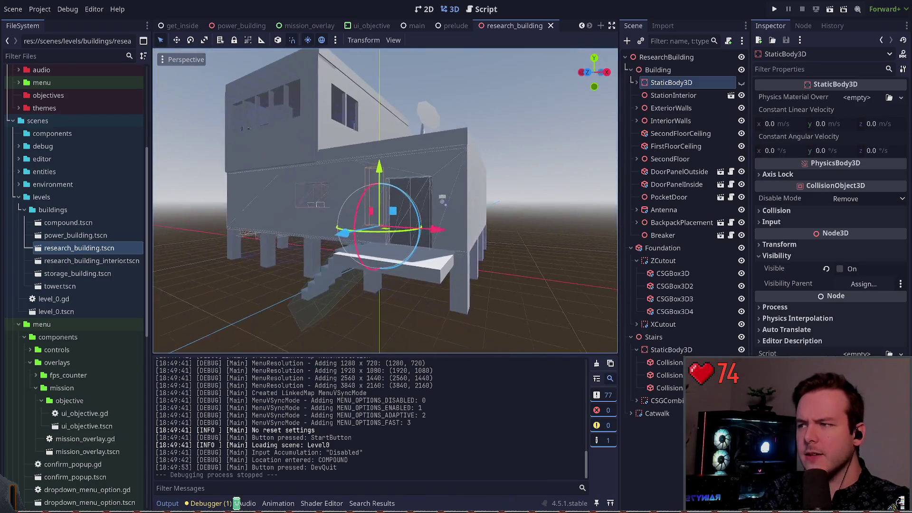
pyautogui.click(636, 83)
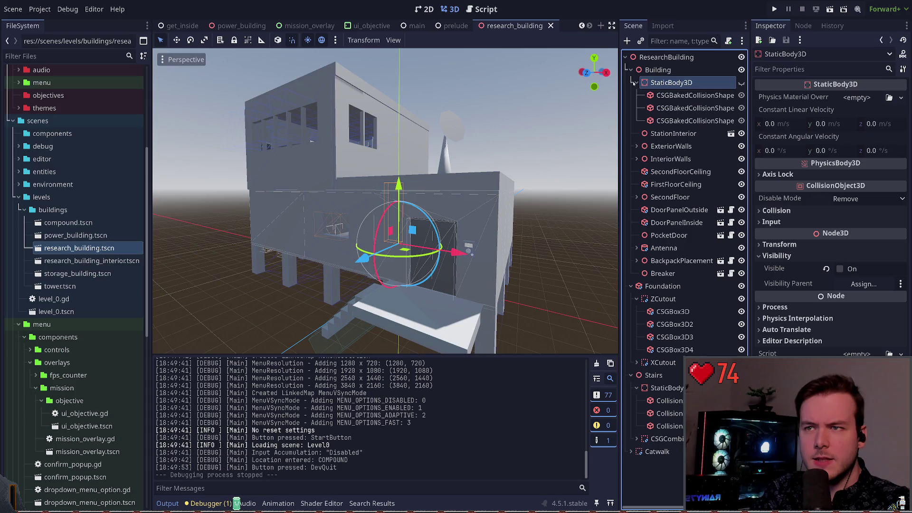
pyautogui.click(674, 95)
pyautogui.click(675, 108)
pyautogui.click(671, 82)
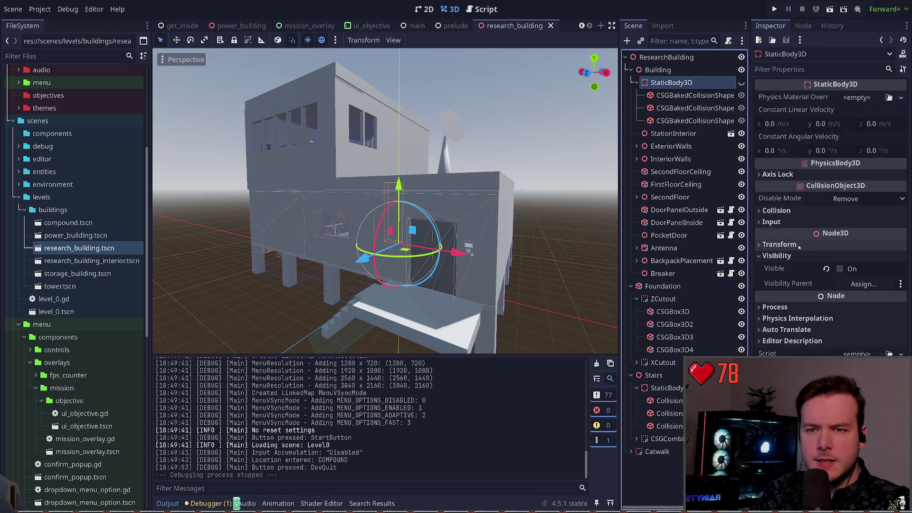
pyautogui.click(780, 245)
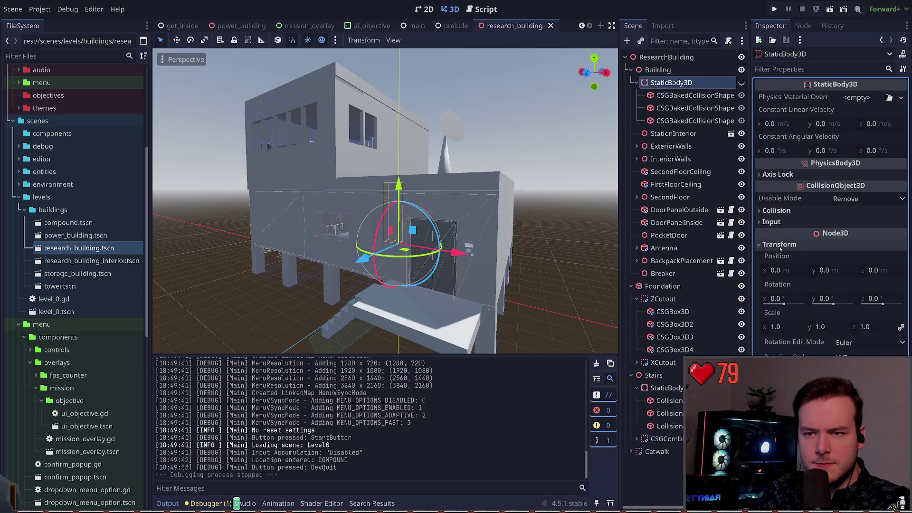
pyautogui.click(780, 245)
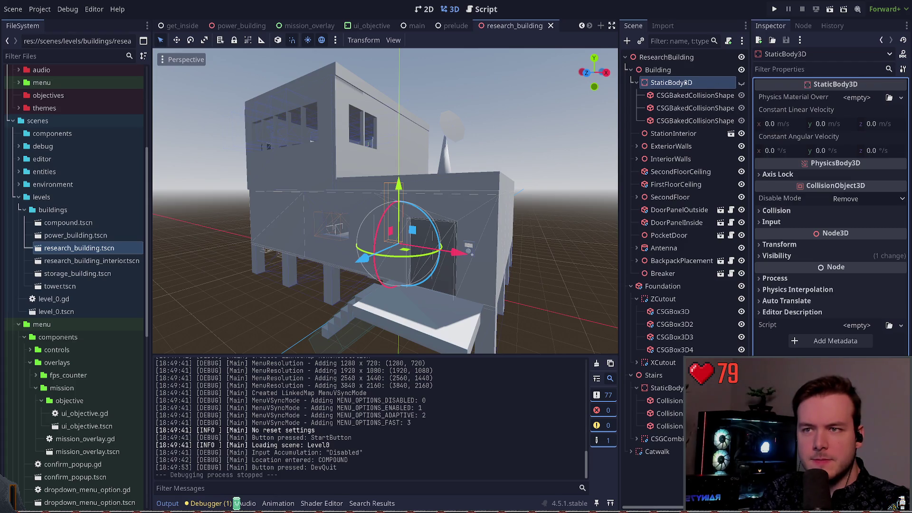
# Look up the StaticBody3D class documentation and highlight its summary sentence
pyautogui.hotkey('alt', 'F1')
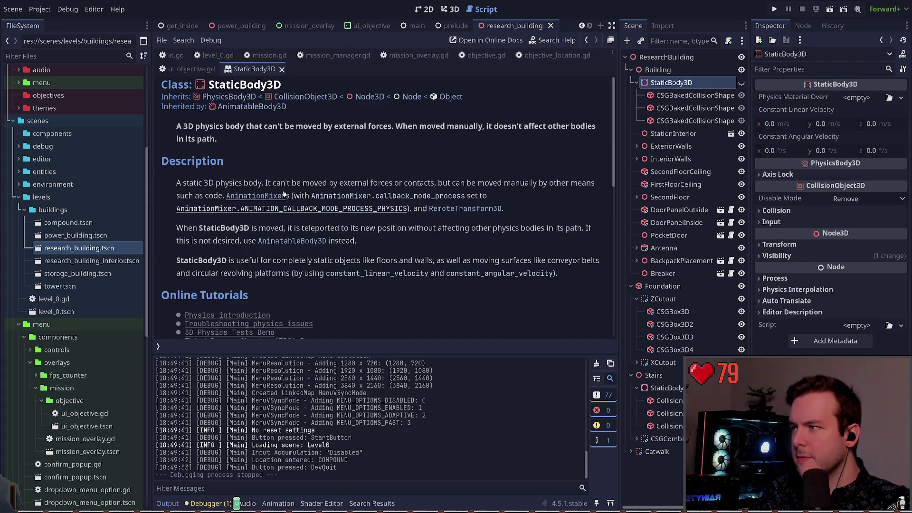
pyautogui.moveTo(197, 143)
pyautogui.mouseDown()
pyautogui.moveTo(177, 126)
pyautogui.moveTo(221, 139)
pyautogui.mouseUp()
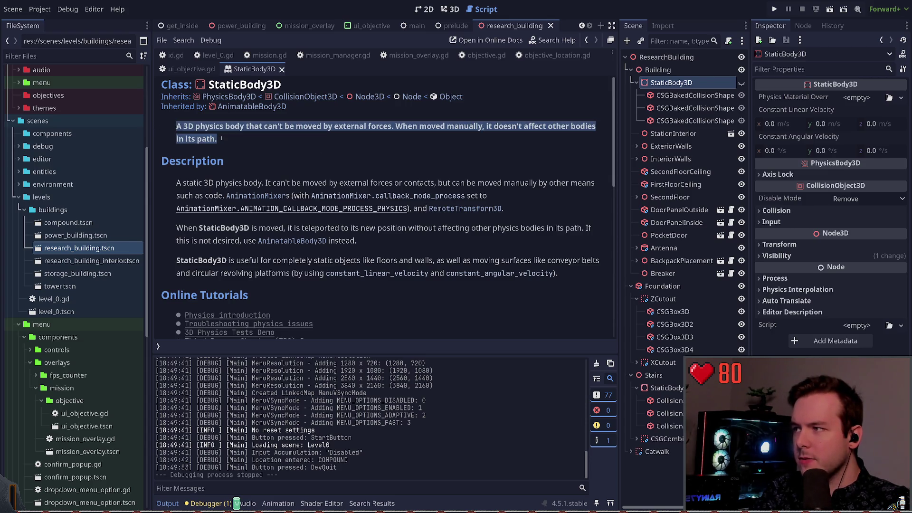
pyautogui.click(260, 146)
# Scroll through the StaticBody3D reference, then close the research_building scene
pyautogui.scroll(-5, 265, 152)
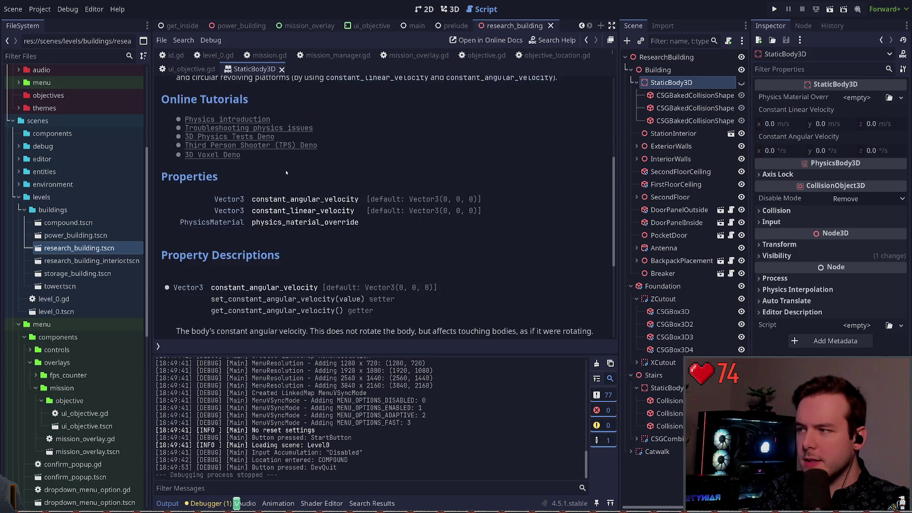
pyautogui.scroll(-3, 286, 173)
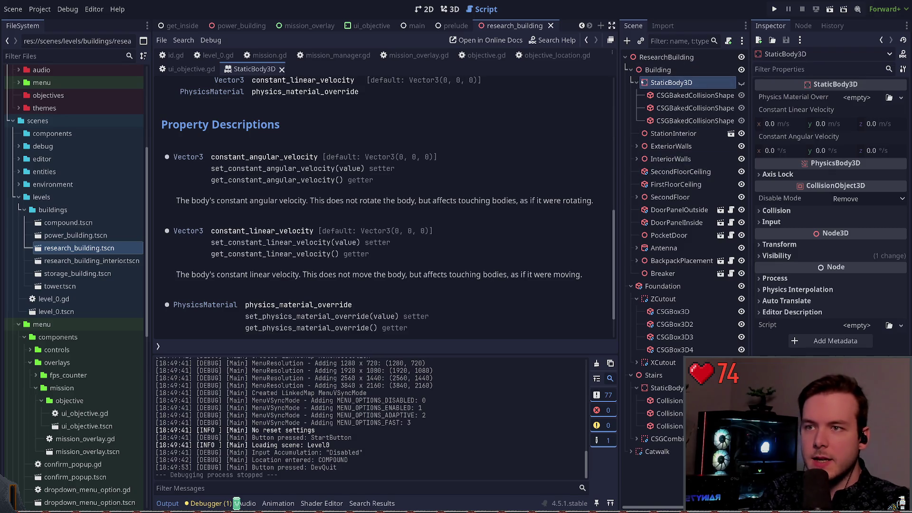
pyautogui.scroll(-1, 348, 212)
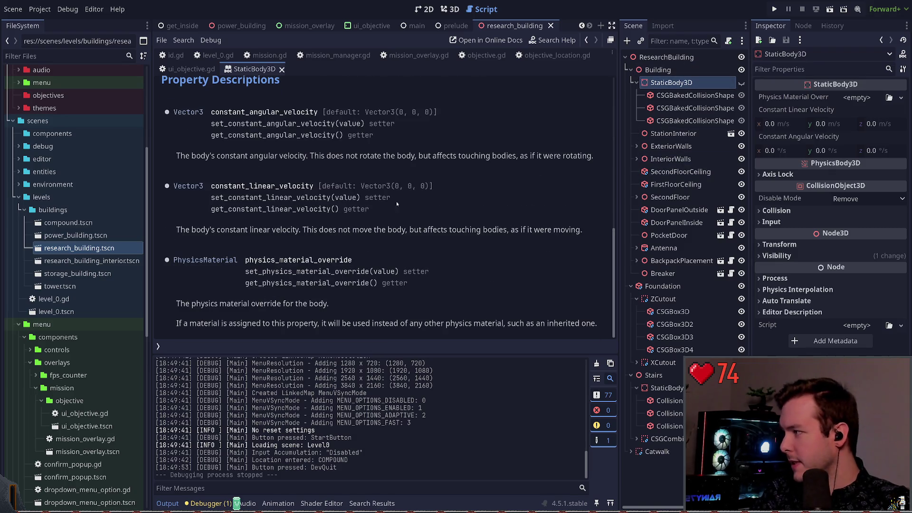
pyautogui.scroll(15, 405, 220)
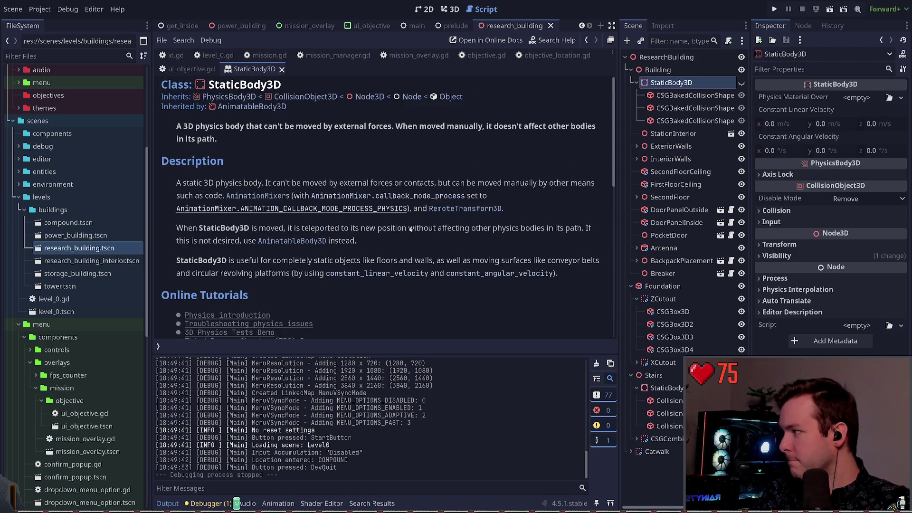
pyautogui.click(551, 26)
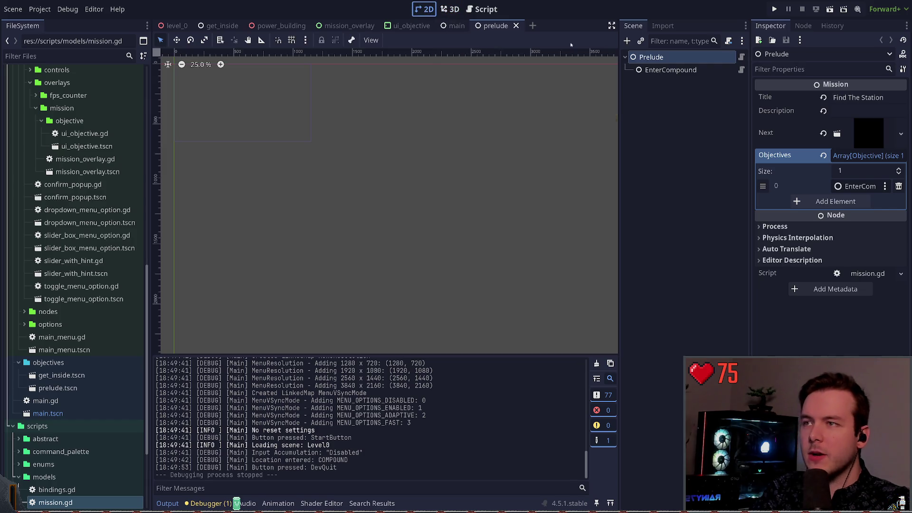
# Play-test the Find The Station overlay, Dev Quit to the editor, and close the prelude scene
pyautogui.click(774, 9)
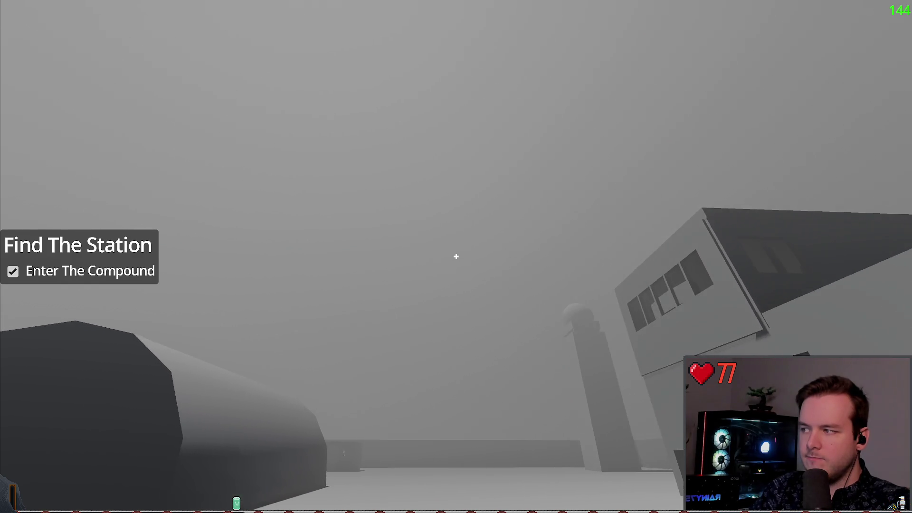
pyautogui.press('Escape')
pyautogui.click(44, 296)
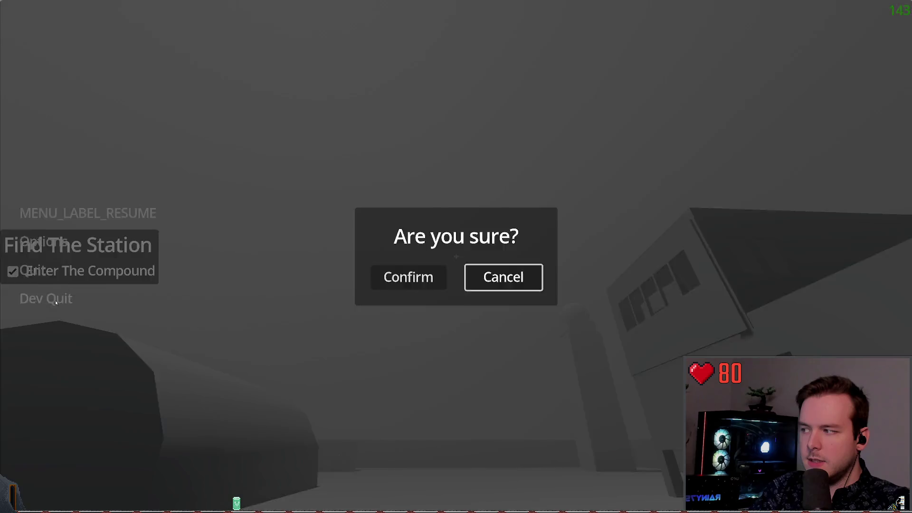
pyautogui.click(409, 277)
pyautogui.hotkey('ctrl', 'shift', 'w')
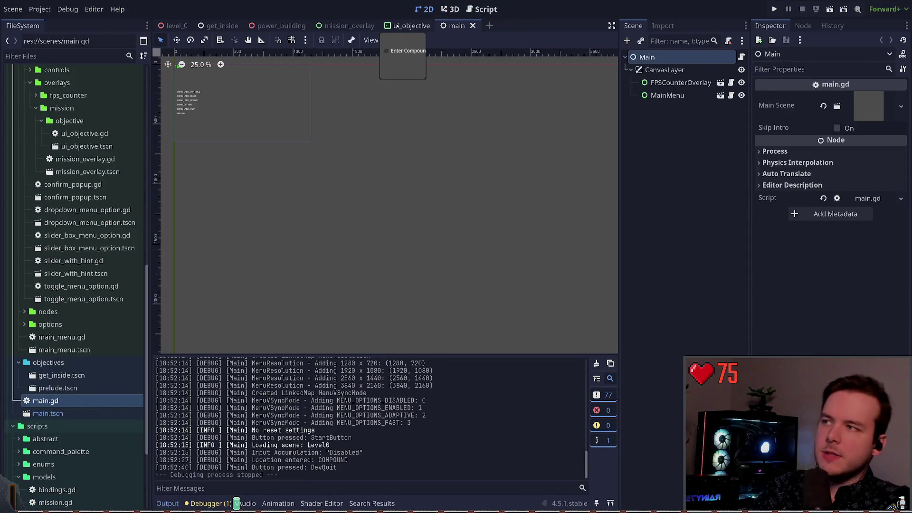
# Switch to the mission_overlay scene and select its MissionOverlay root node
pyautogui.click(411, 25)
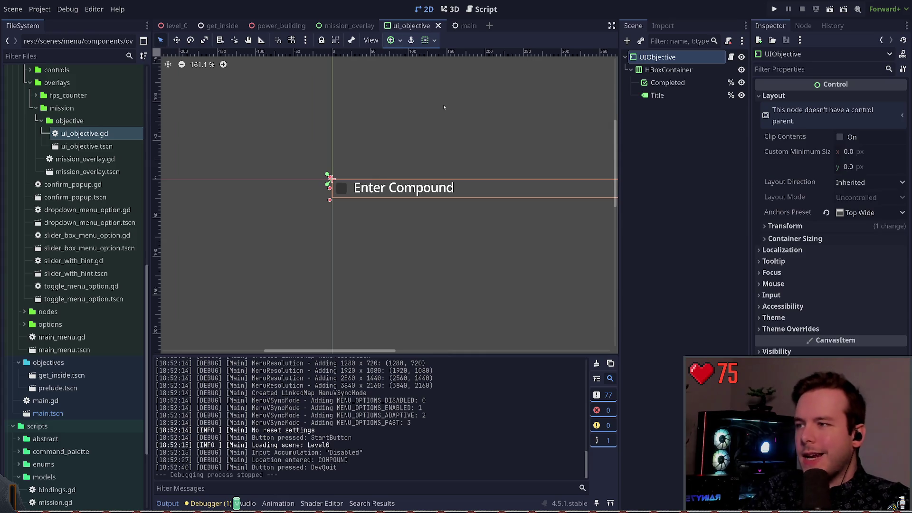
pyautogui.click(347, 26)
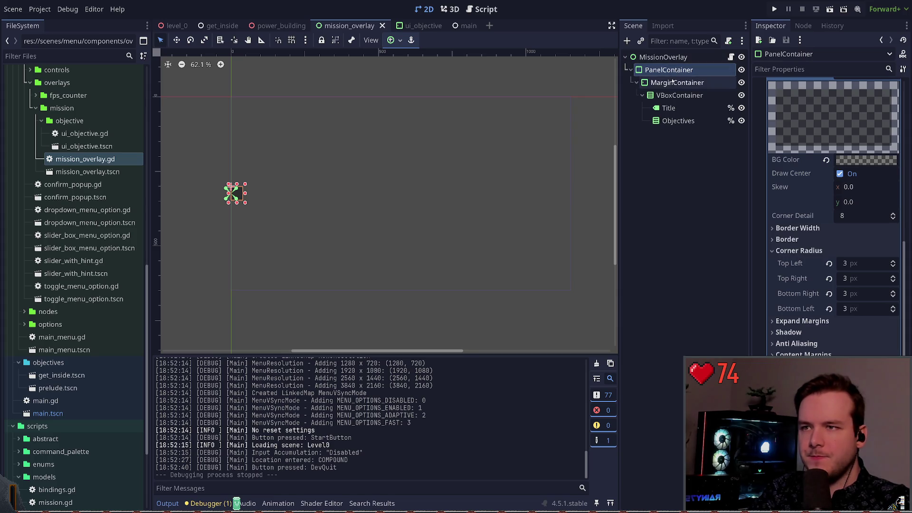
pyautogui.click(665, 58)
# Add a MarginContainer under MissionOverlay, then delete that extra MarginContainer again
pyautogui.hotkey('ctrl', 'a')
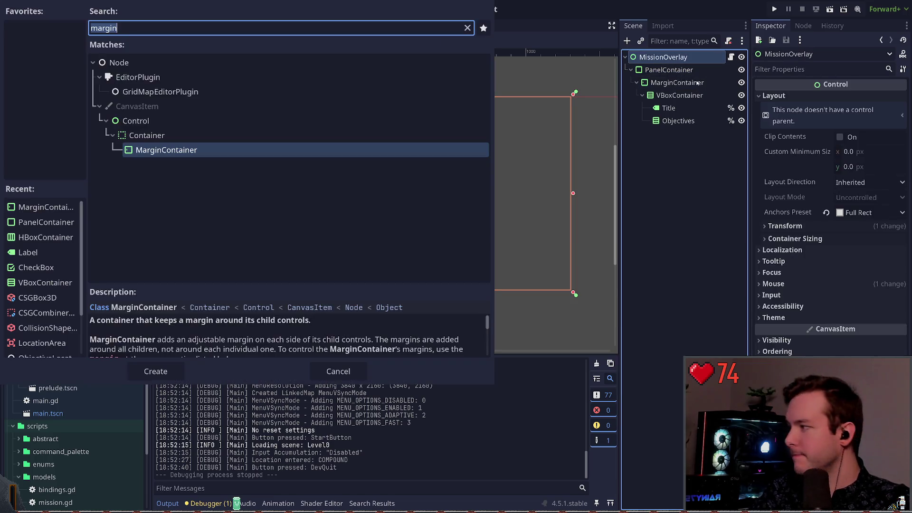
pyautogui.press('Return')
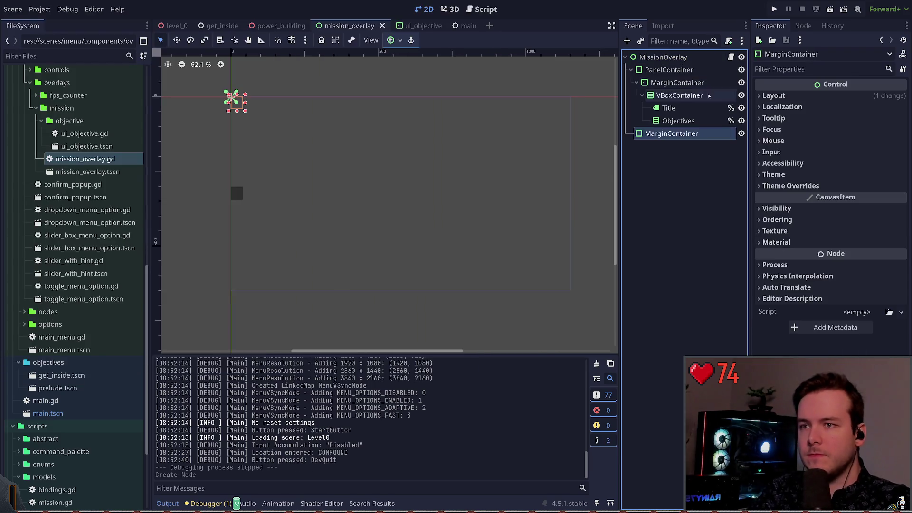
pyautogui.click(660, 58)
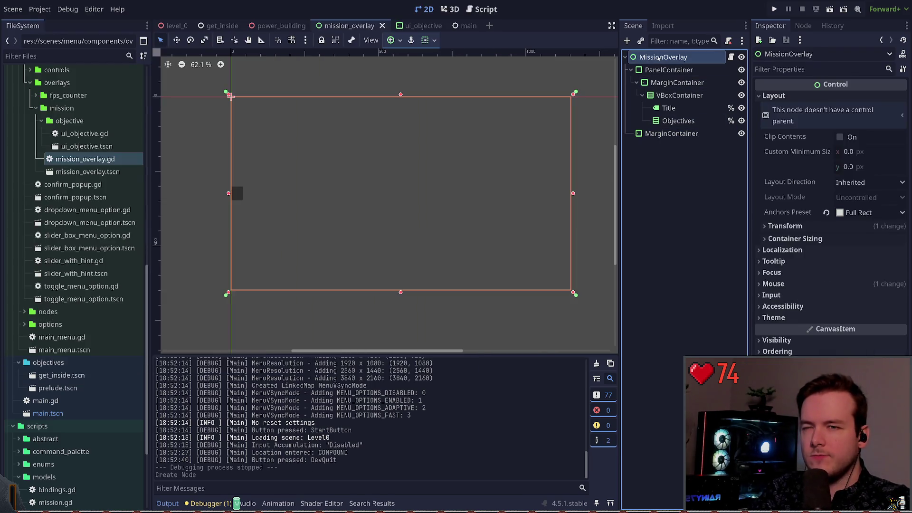
pyautogui.click(670, 133)
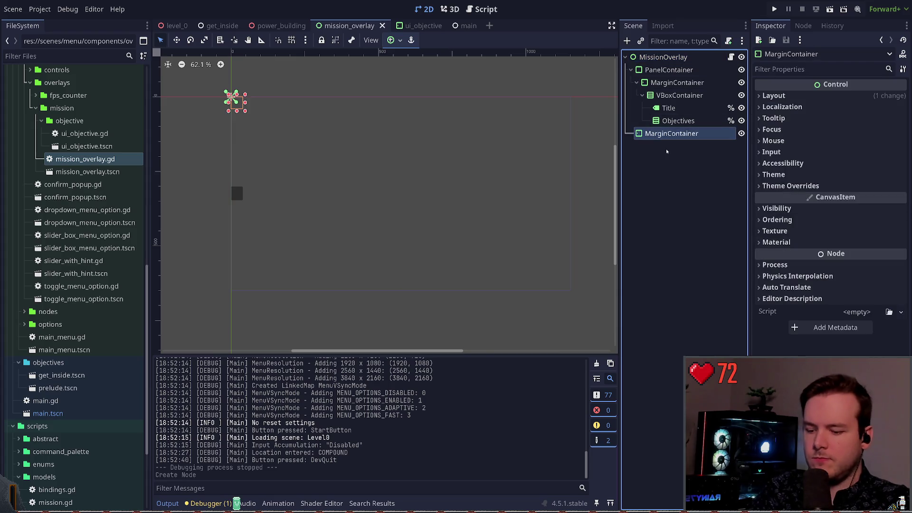
pyautogui.press('Delete')
pyautogui.click(666, 61)
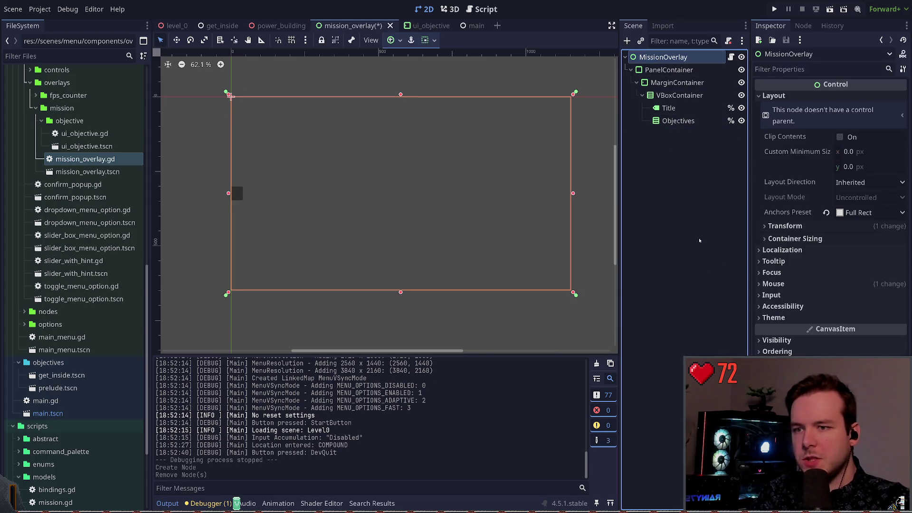
# Change mission_overlay.gd from 'extends Control' to 'extends MarginContainer' and save
pyautogui.click(731, 57)
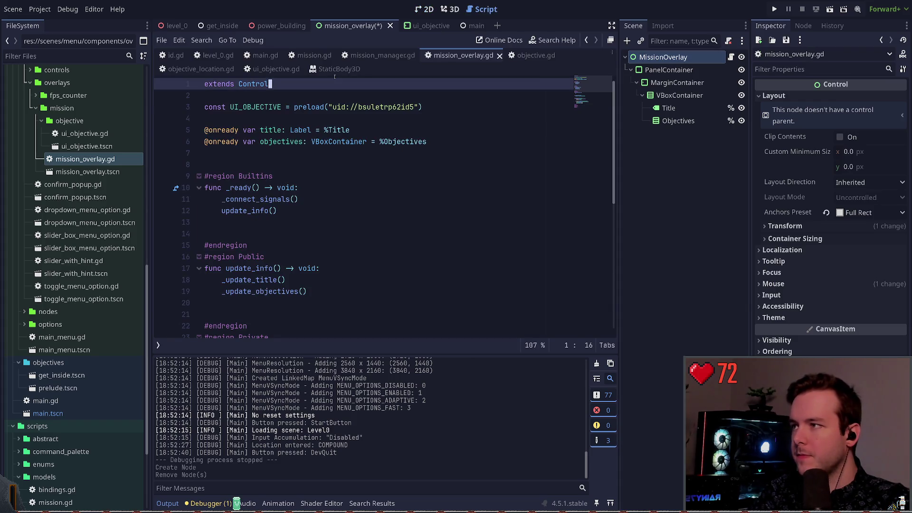
pyautogui.write('arginContaine')
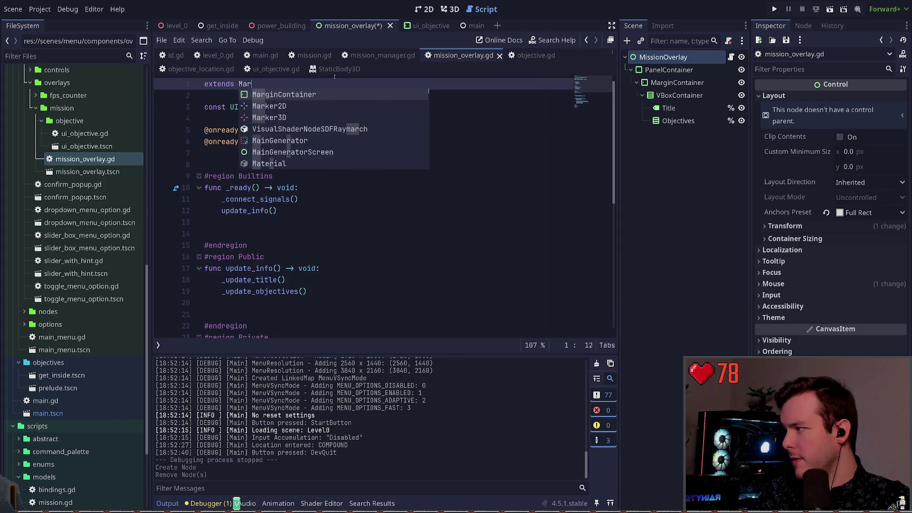
pyautogui.write('r')
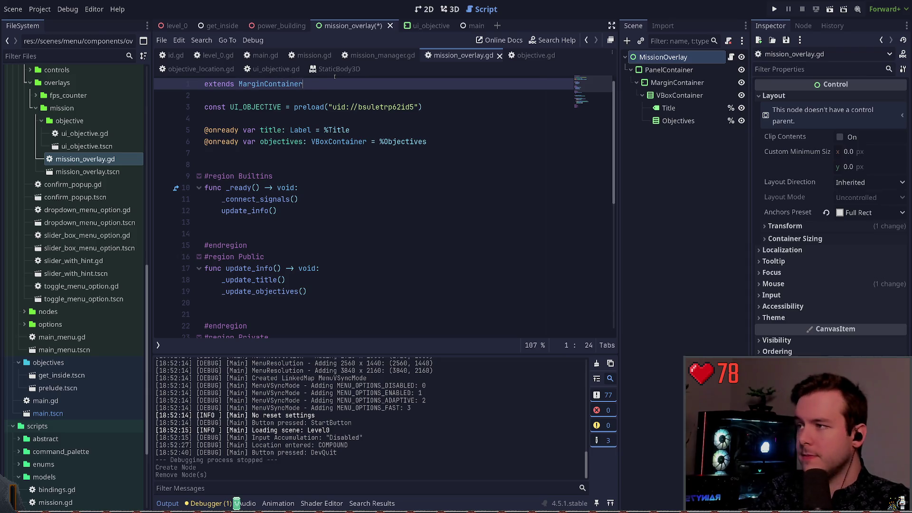
pyautogui.hotkey('ctrl', 's')
pyautogui.click(707, 183)
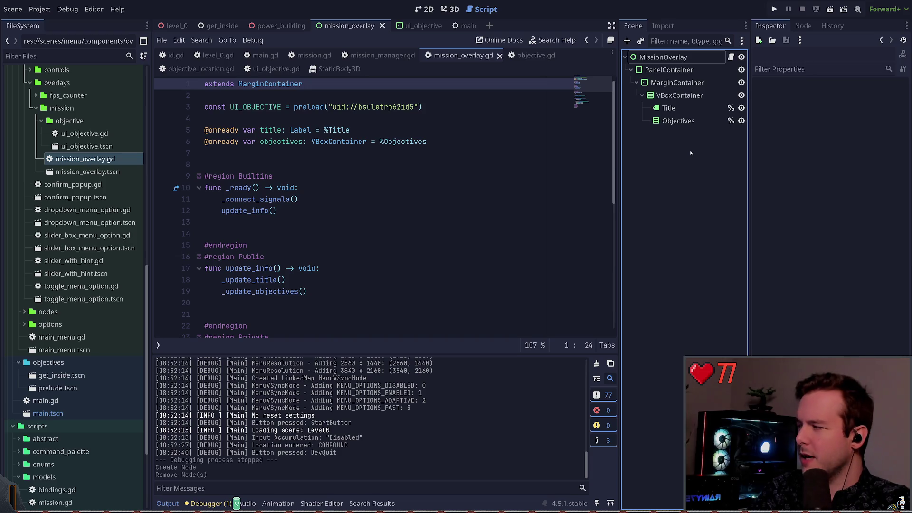
# Save objective_location.gd too, then return to the mission_overlay scene's 2D view
pyautogui.click(703, 58)
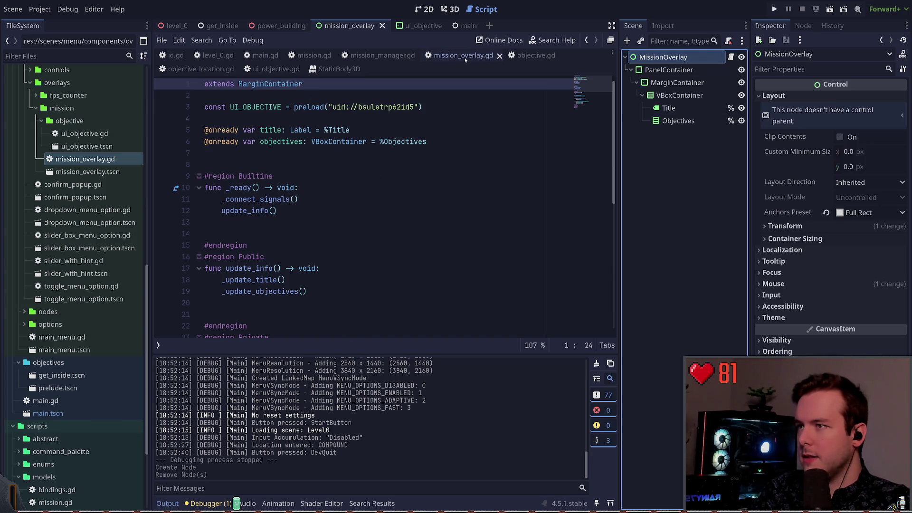
pyautogui.click(197, 71)
pyautogui.hotkey('ctrl', 's')
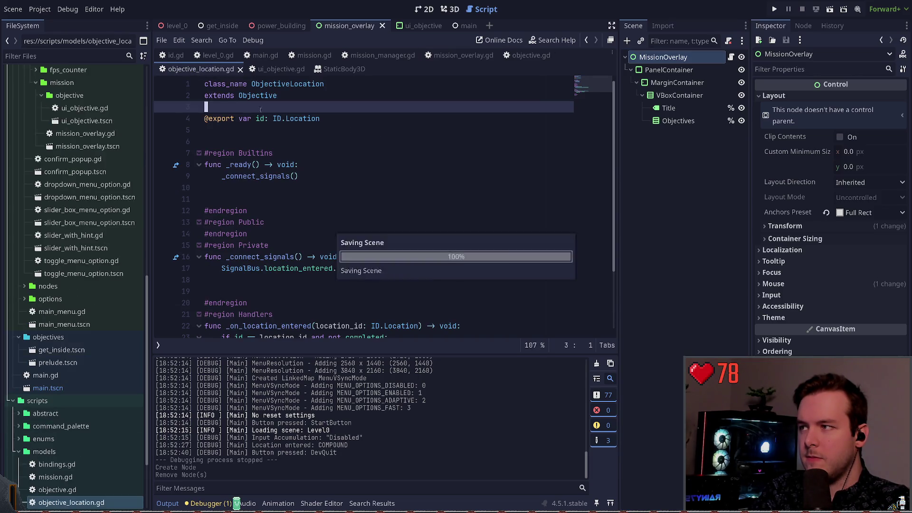
pyautogui.scroll(-2, 285, 144)
pyautogui.scroll(2, 284, 144)
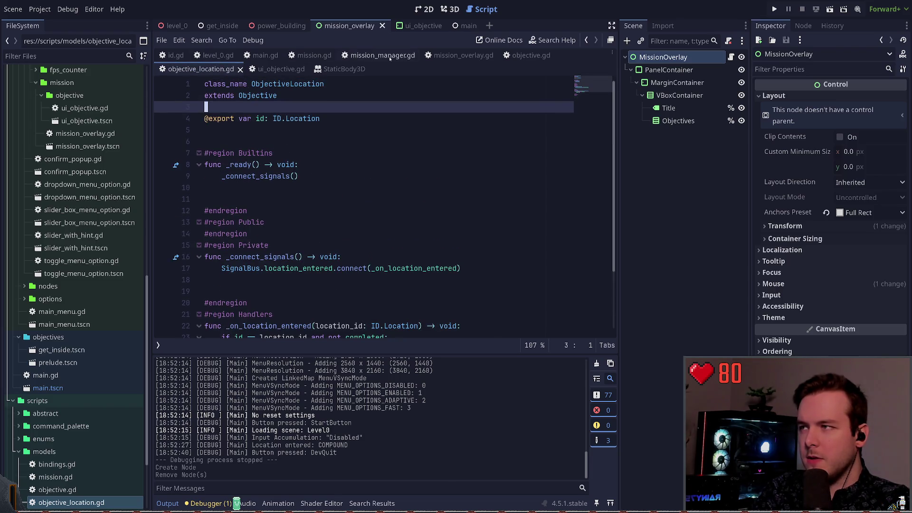
pyautogui.click(461, 55)
pyautogui.click(424, 9)
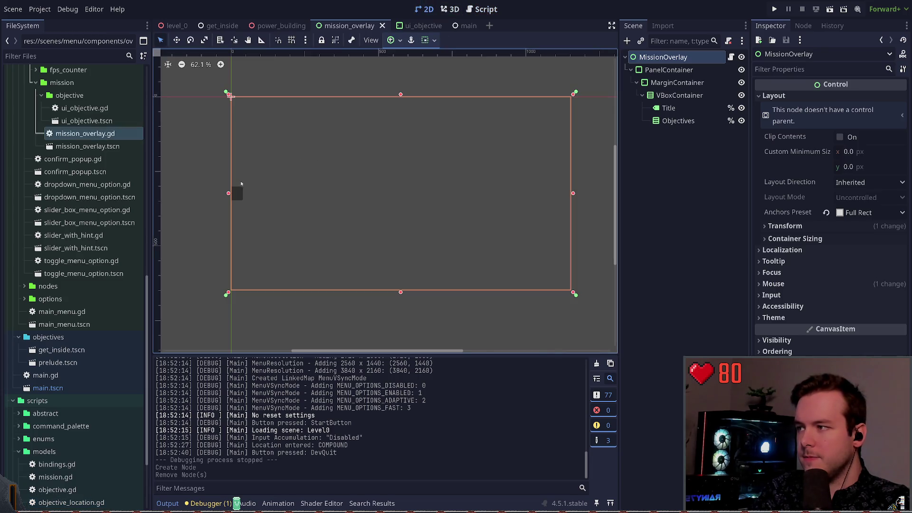
# Inspect the MissionOverlay, PanelContainer and MarginContainer layouts, undoing and redoing recent changes
pyautogui.click(669, 69)
pyautogui.click(663, 57)
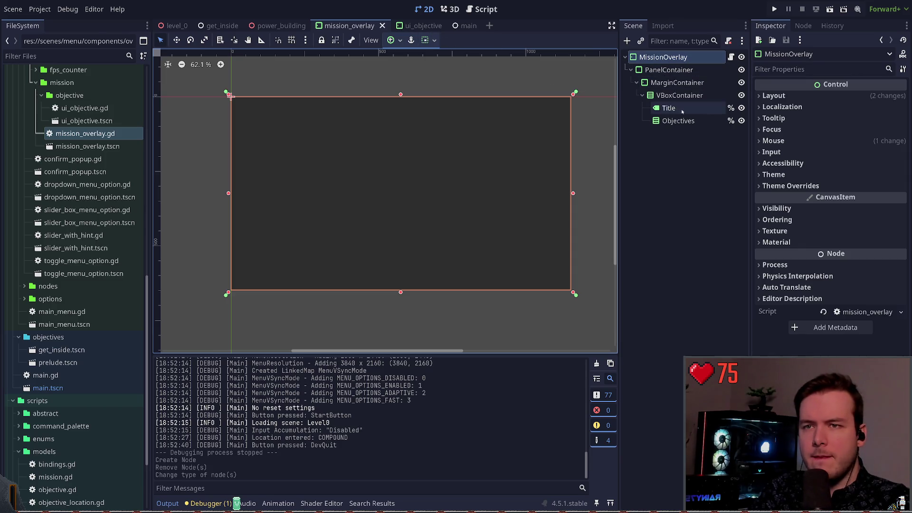
pyautogui.click(774, 96)
pyautogui.click(773, 95)
pyautogui.click(668, 70)
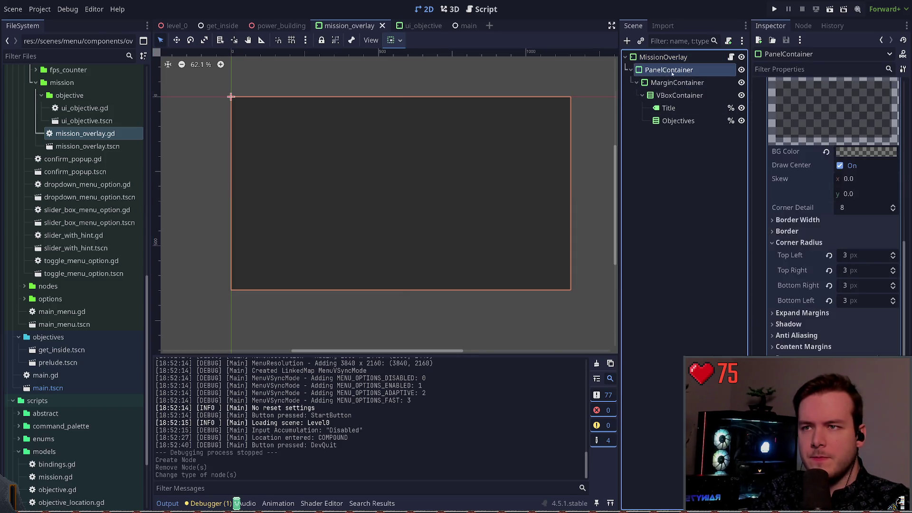
pyautogui.click(677, 83)
pyautogui.click(663, 56)
pyautogui.click(659, 170)
pyautogui.hotkey('ctrl', 'z')
pyautogui.hotkey('ctrl', 'z')
pyautogui.hotkey('ctrl', 'z')
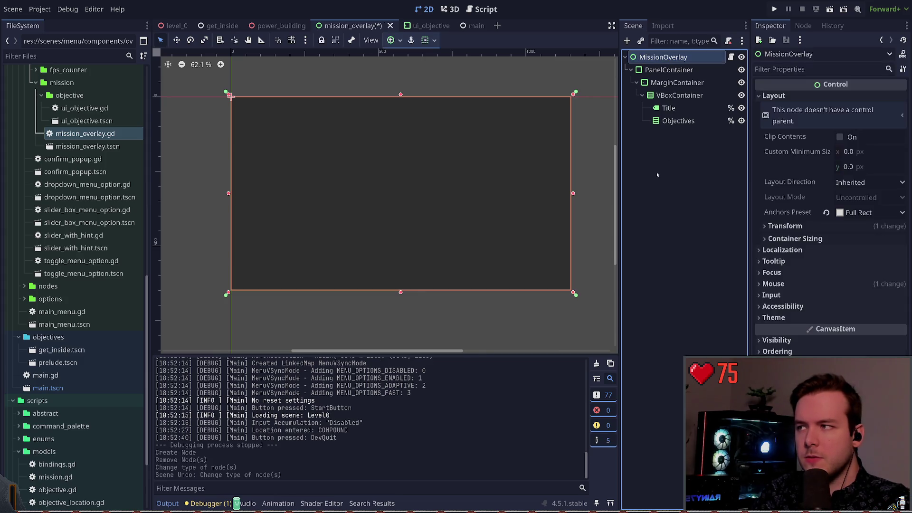
pyautogui.hotkey('ctrl', 'shift', 'z')
pyautogui.hotkey('ctrl', 'shift', 'z')
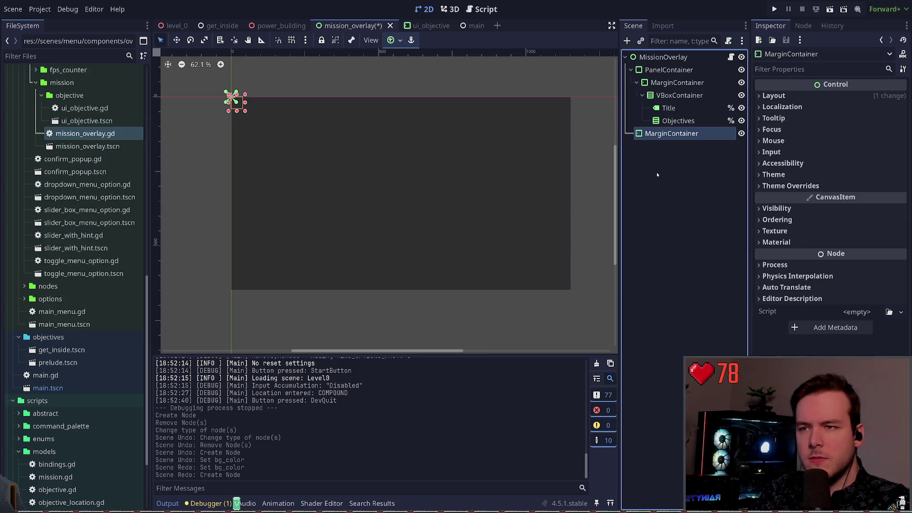
# Try a top-left anchor on the MissionOverlay root, revert it, and save the scene
pyautogui.click(668, 70)
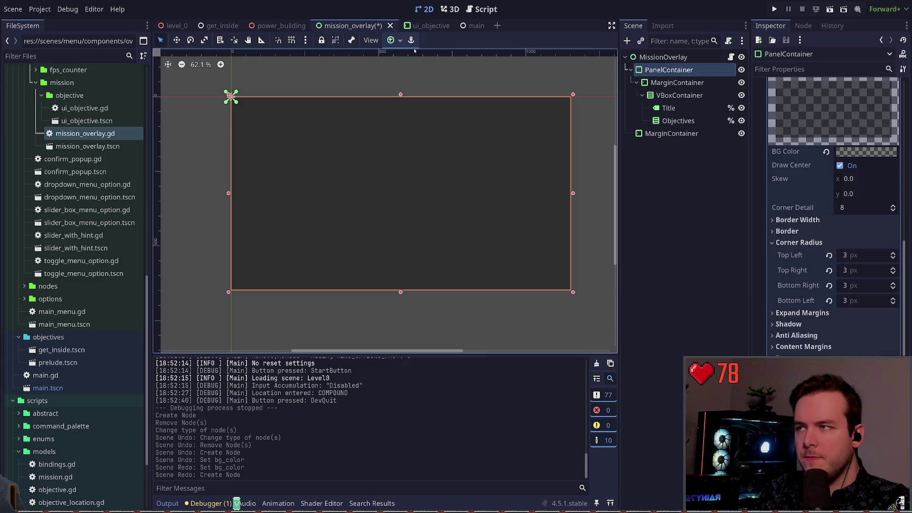
pyautogui.hotkey('ctrl', 's')
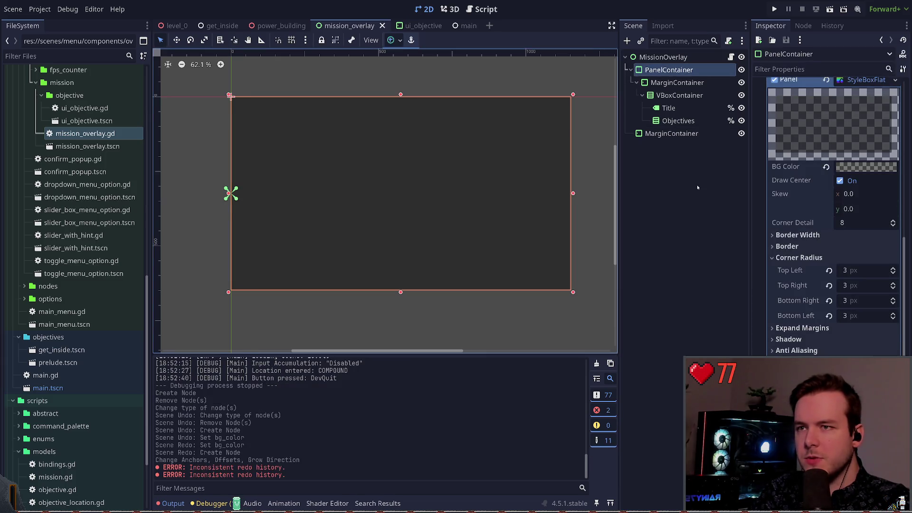
pyautogui.click(662, 57)
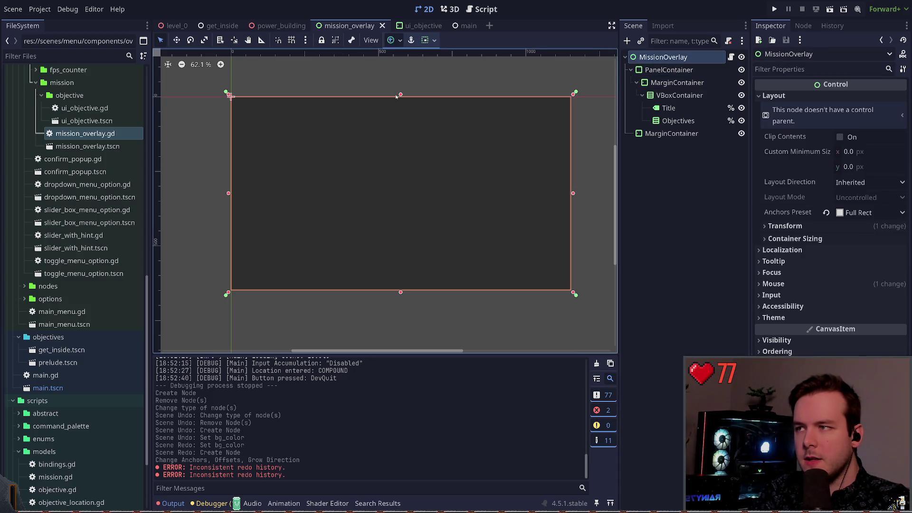
pyautogui.hotkey('ctrl', 'shift', 'z')
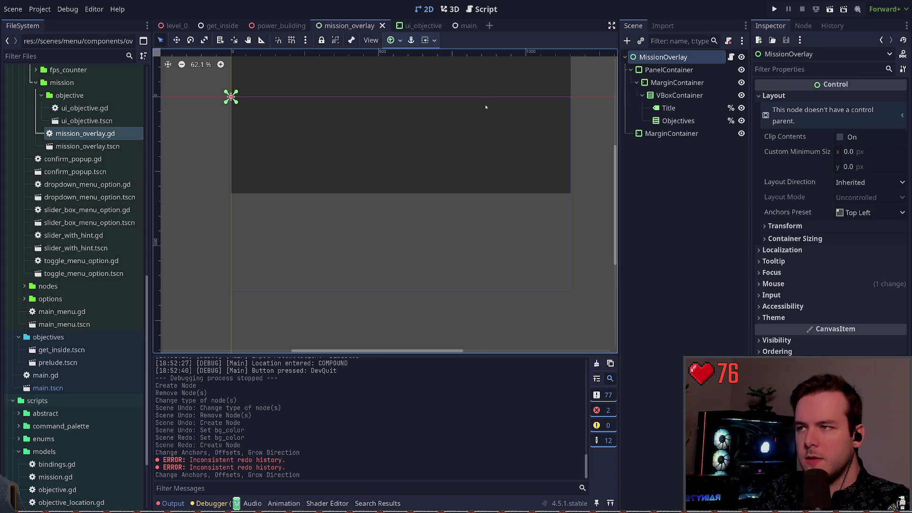
pyautogui.hotkey('ctrl', 'z')
pyautogui.hotkey('ctrl', 's')
# Delete the leftover bottom MarginContainer from under MissionOverlay
pyautogui.click(679, 83)
pyautogui.click(688, 133)
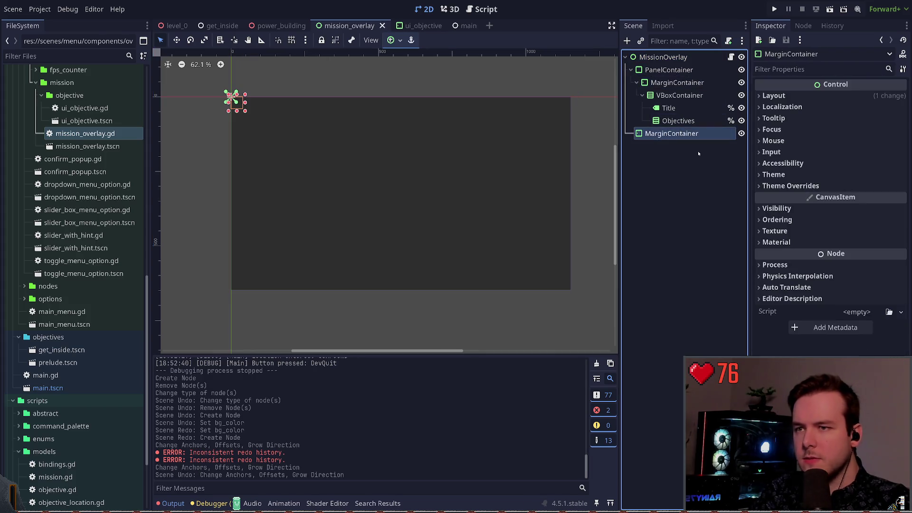
pyautogui.press('Delete')
# Undo the accidental horizontal size-flag change on the remaining MarginContainer
pyautogui.click(682, 82)
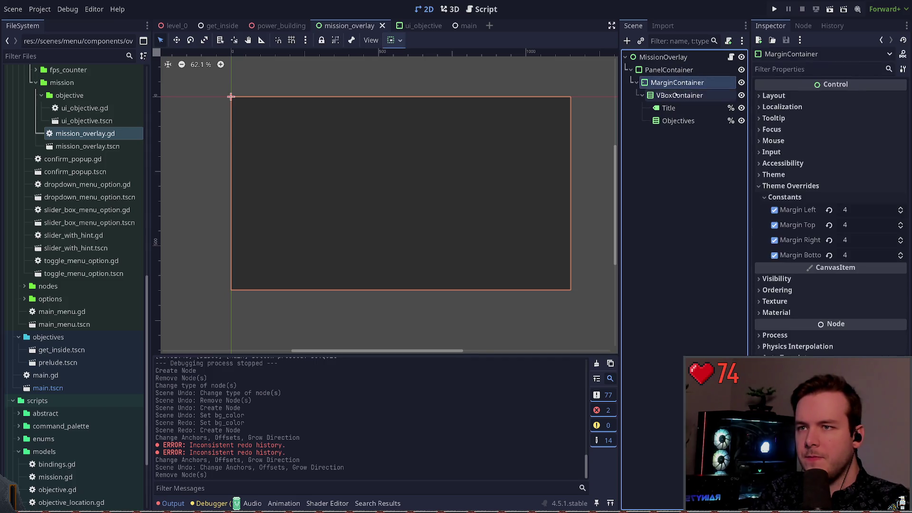
pyautogui.click(679, 95)
pyautogui.click(679, 82)
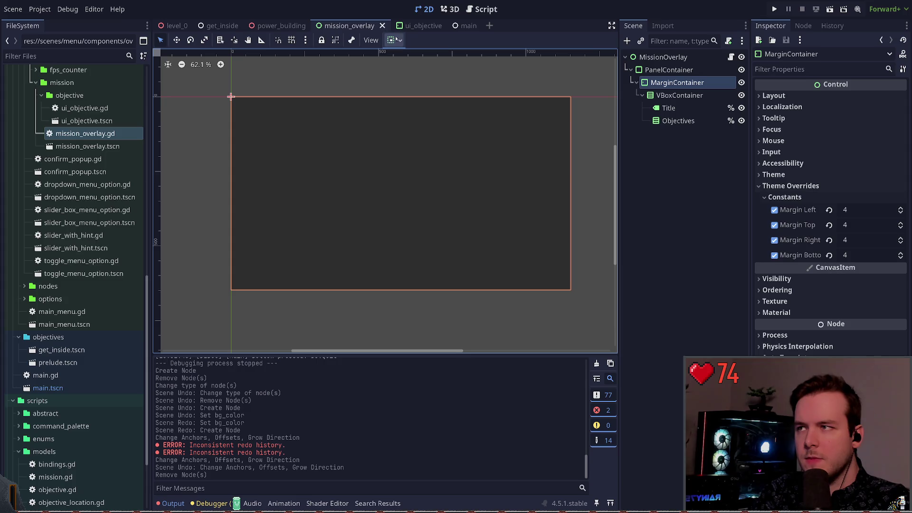
pyautogui.click(392, 79)
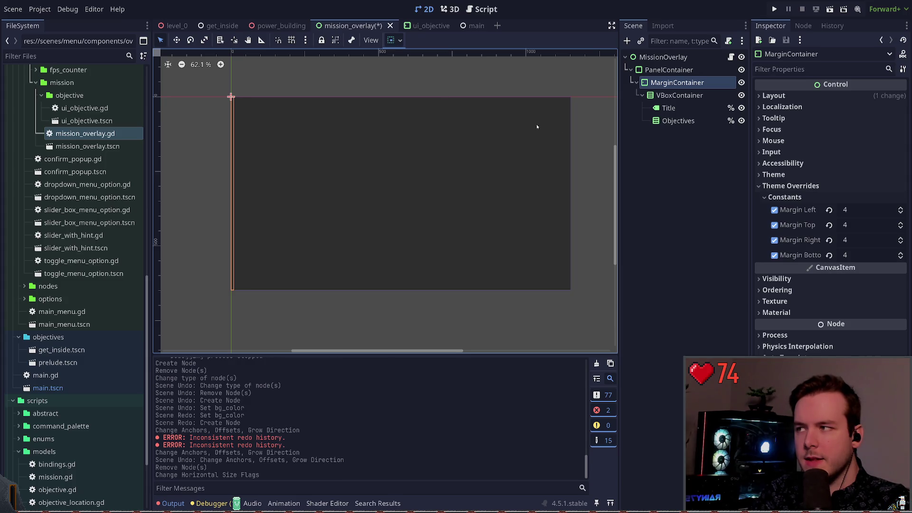
pyautogui.click(691, 141)
pyautogui.hotkey('ctrl', 'z')
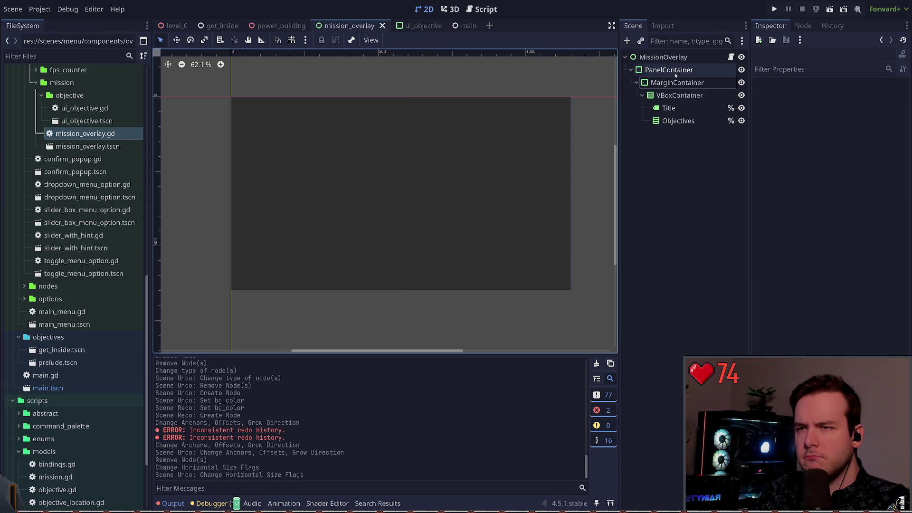
pyautogui.click(673, 71)
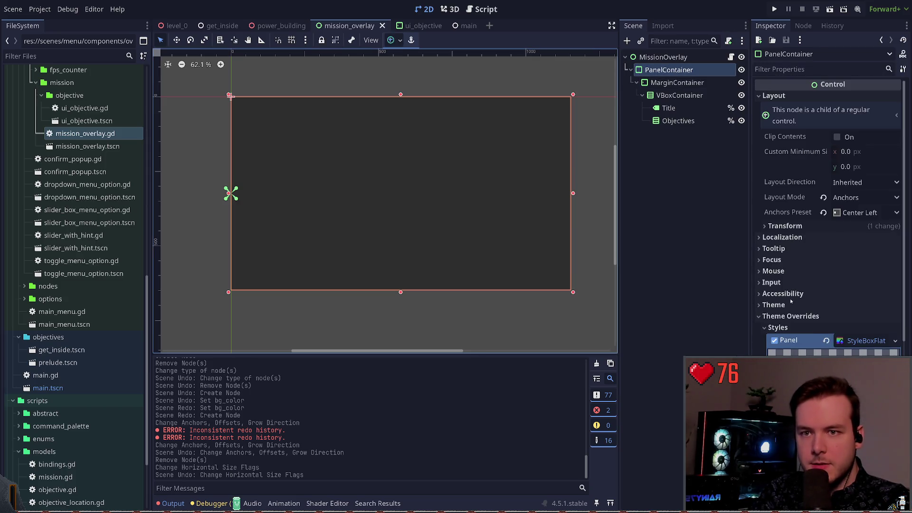
pyautogui.hotkey('ctrl', 's')
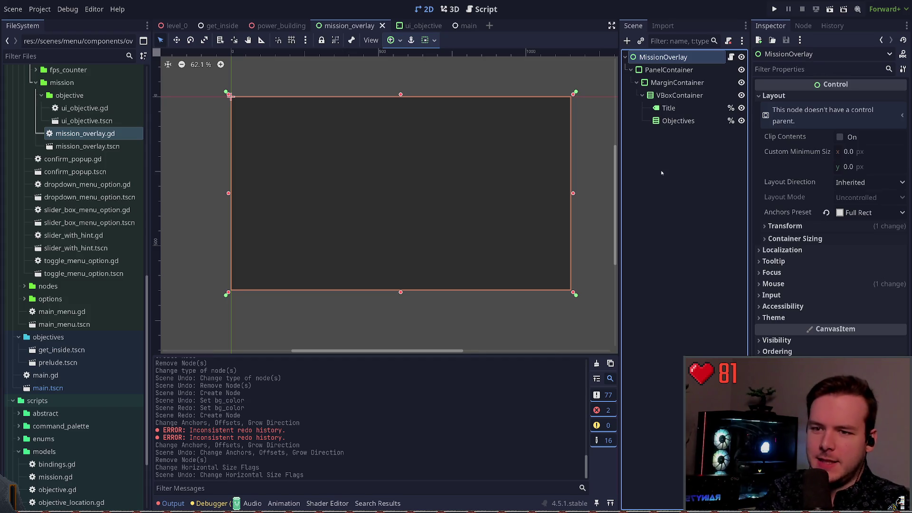
pyautogui.click(794, 238)
pyautogui.click(794, 238)
pyautogui.click(788, 226)
pyautogui.click(801, 230)
pyautogui.click(658, 179)
pyautogui.click(663, 57)
pyautogui.click(230, 193)
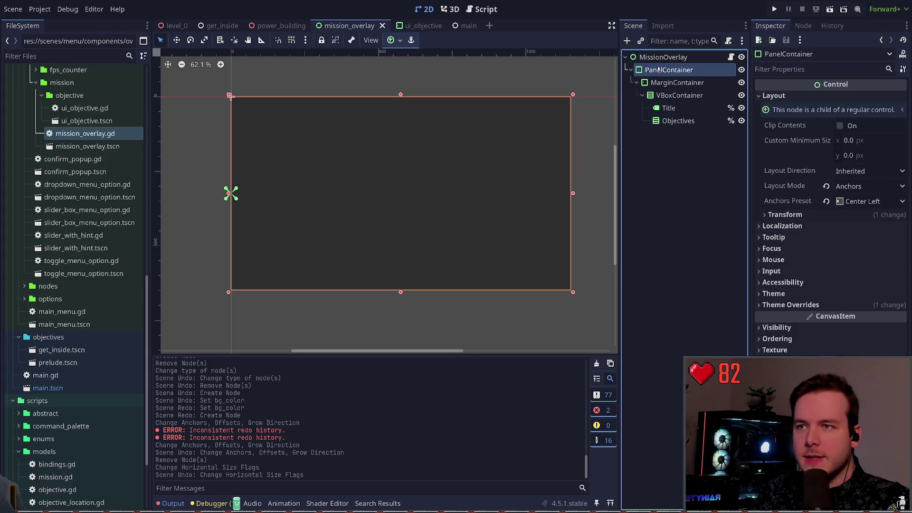
pyautogui.click(657, 60)
pyautogui.click(668, 70)
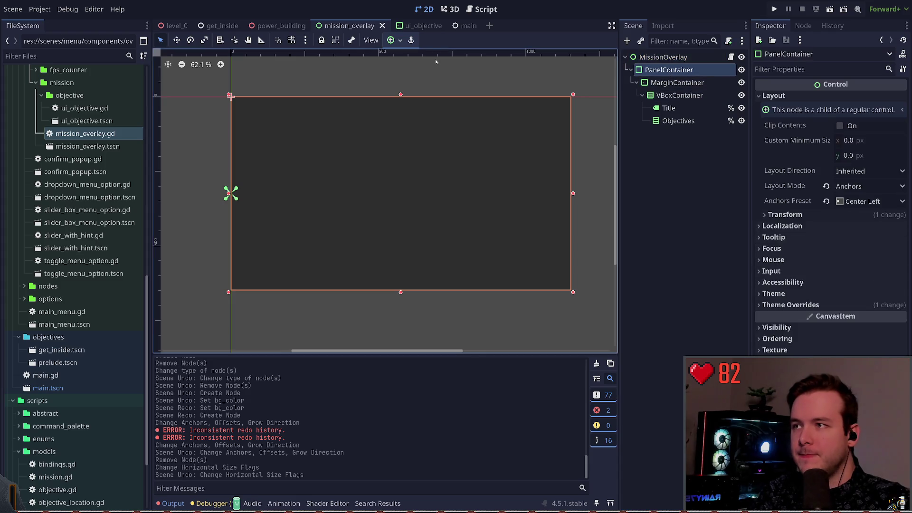
pyautogui.click(409, 41)
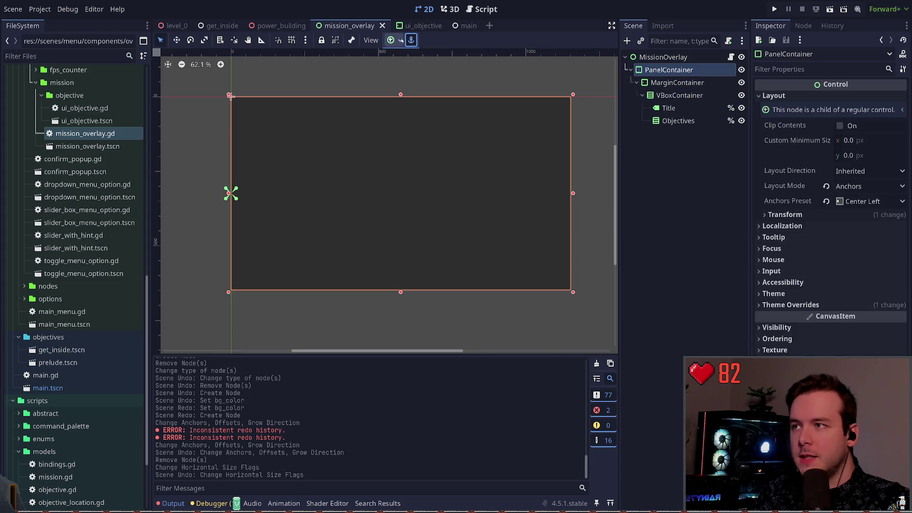
pyautogui.click(400, 98)
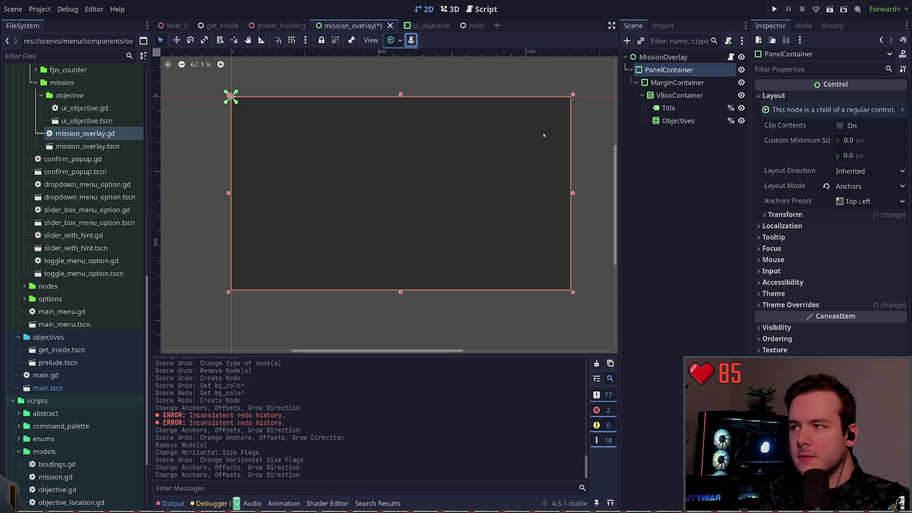
pyautogui.hotkey('ctrl', 'z')
pyautogui.hotkey('ctrl', 's')
pyautogui.click(665, 177)
pyautogui.click(674, 57)
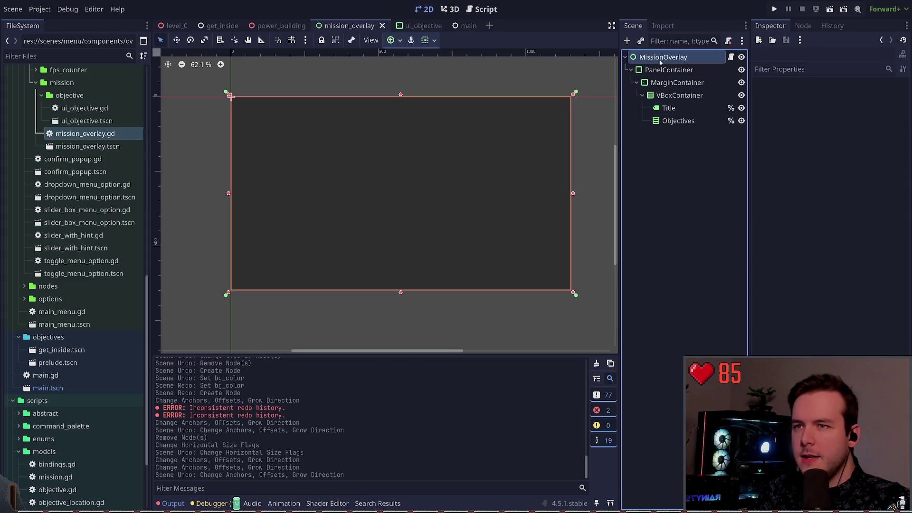
# Try resetting the MissionOverlay root's size and anchor preset, undoing both changes
pyautogui.click(785, 225)
pyautogui.click(784, 226)
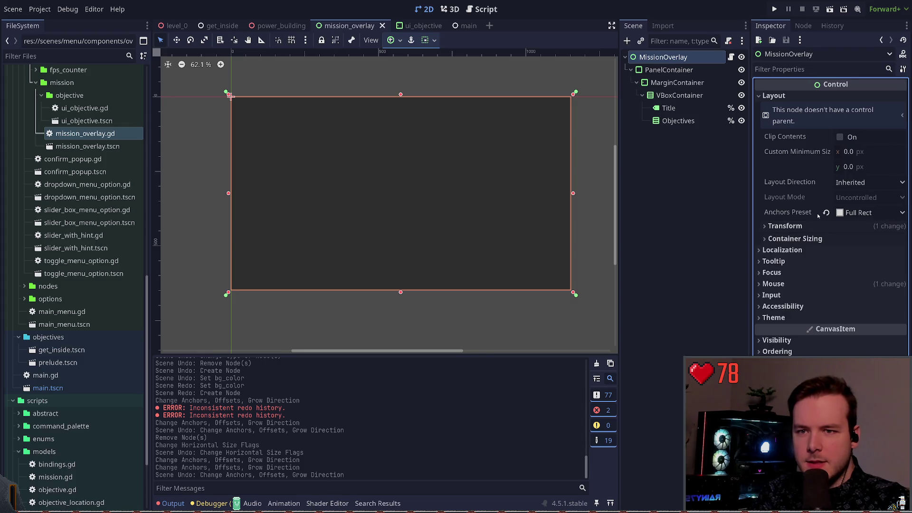
pyautogui.click(826, 225)
pyautogui.click(825, 238)
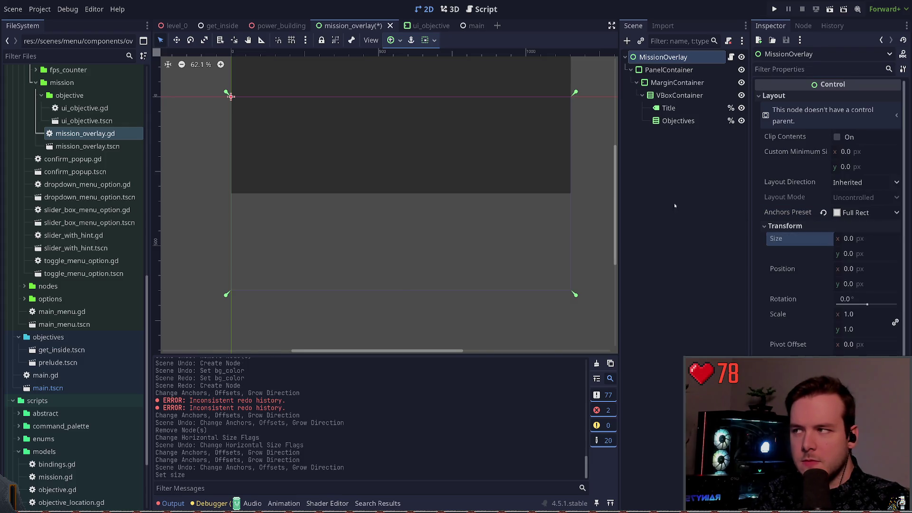
pyautogui.hotkey('ctrl', 'z')
pyautogui.click(823, 213)
pyautogui.hotkey('ctrl', 'z')
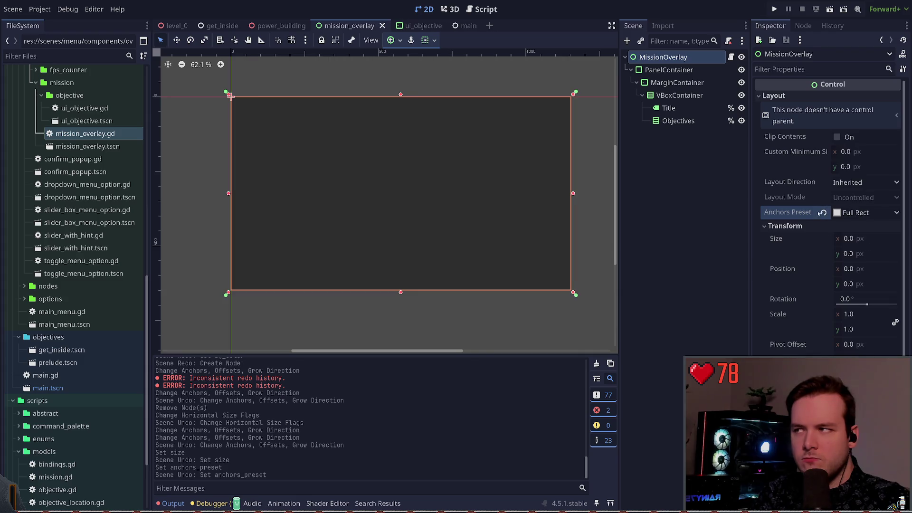
# Revert the PanelContainer's Size to its 9 × 46 px minimum and save
pyautogui.click(668, 70)
pyautogui.click(781, 214)
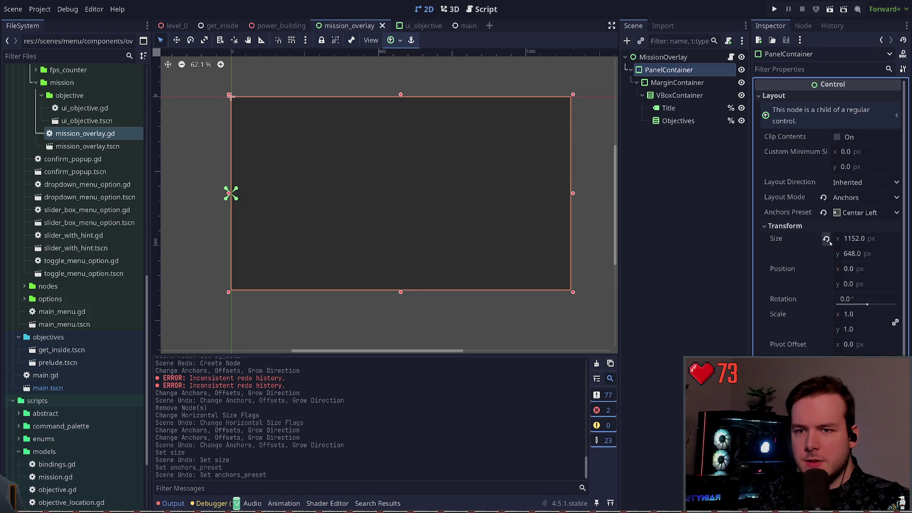
pyautogui.click(826, 238)
pyautogui.hotkey('ctrl', 's')
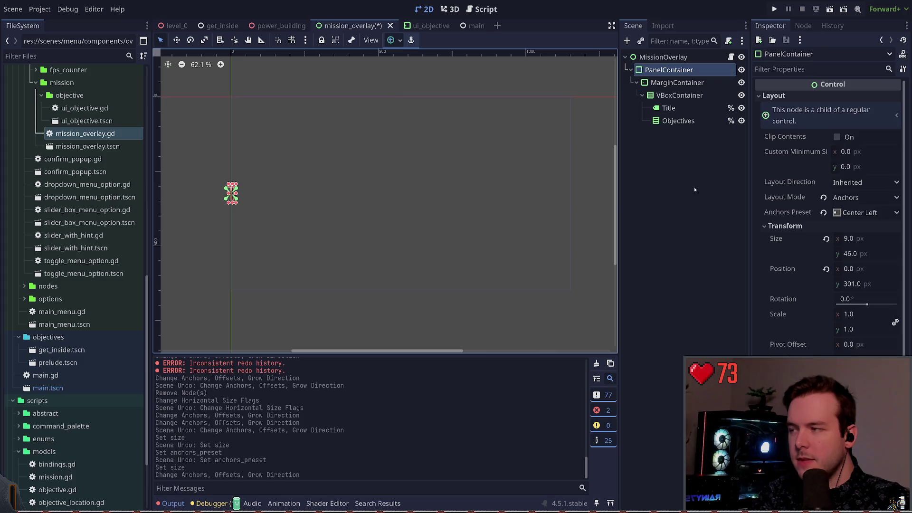
pyautogui.hotkey('ctrl', 's')
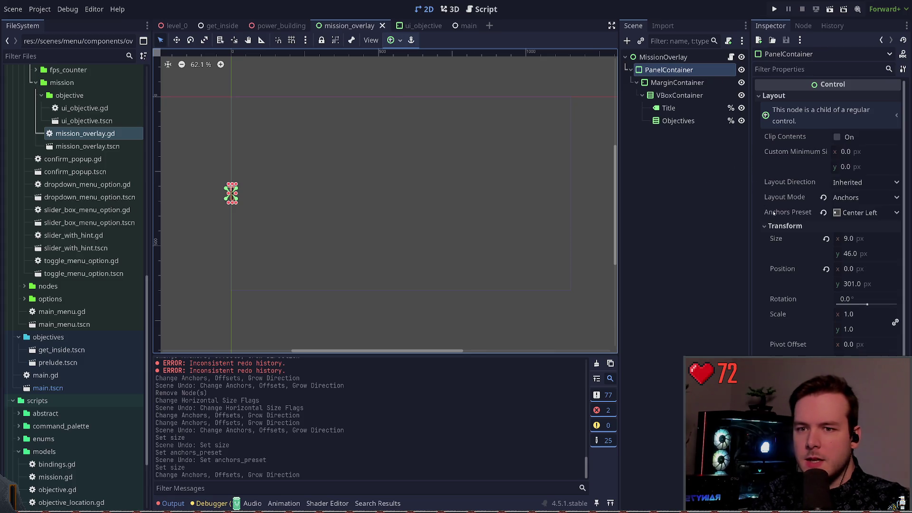
# Try a top-left anchor on the PanelContainer, then undo it to keep Center Left
pyautogui.click(693, 83)
pyautogui.press('Down')
pyautogui.press('Up')
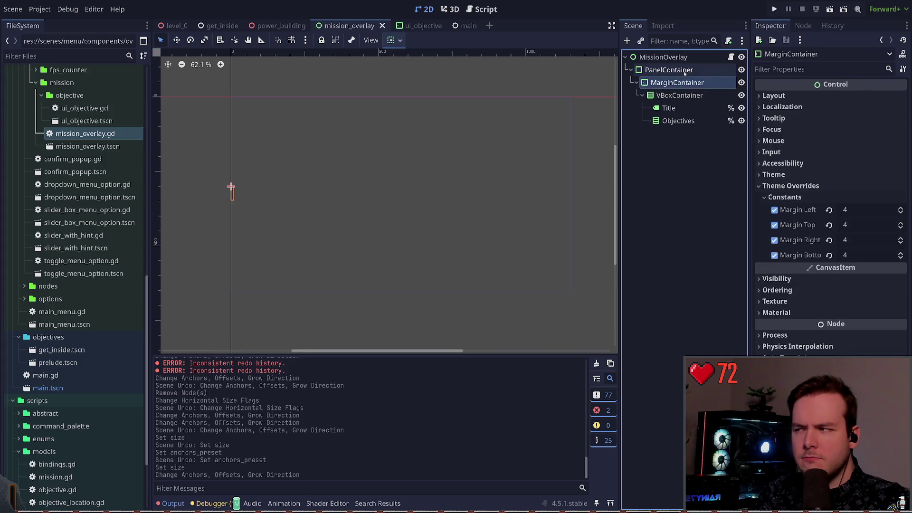
pyautogui.click(685, 70)
pyautogui.click(823, 212)
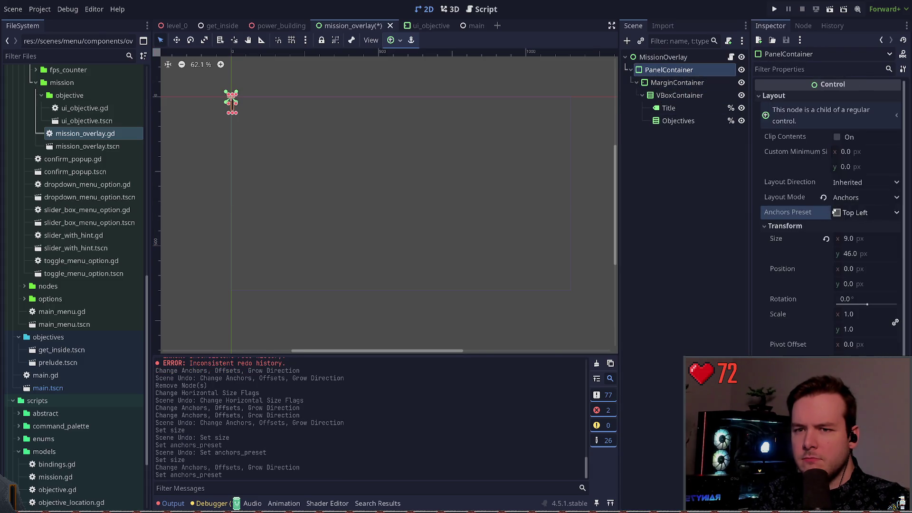
pyautogui.hotkey('ctrl', 'z')
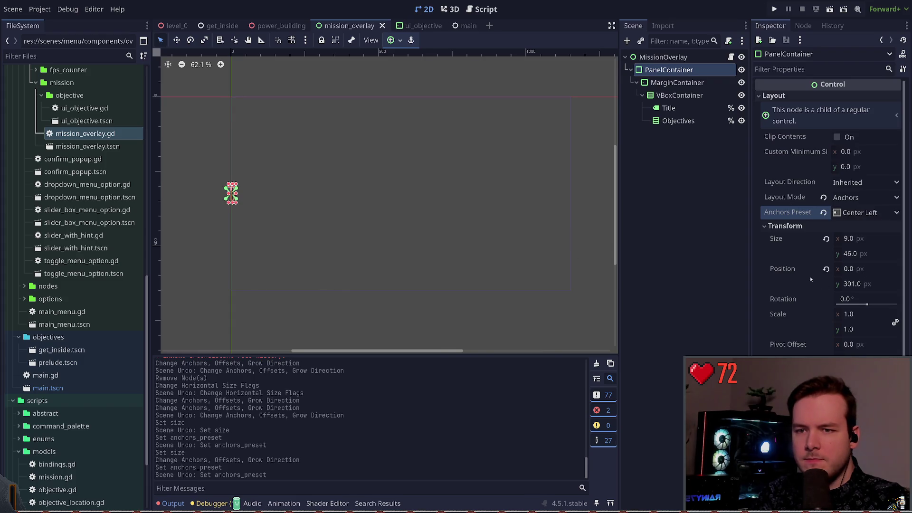
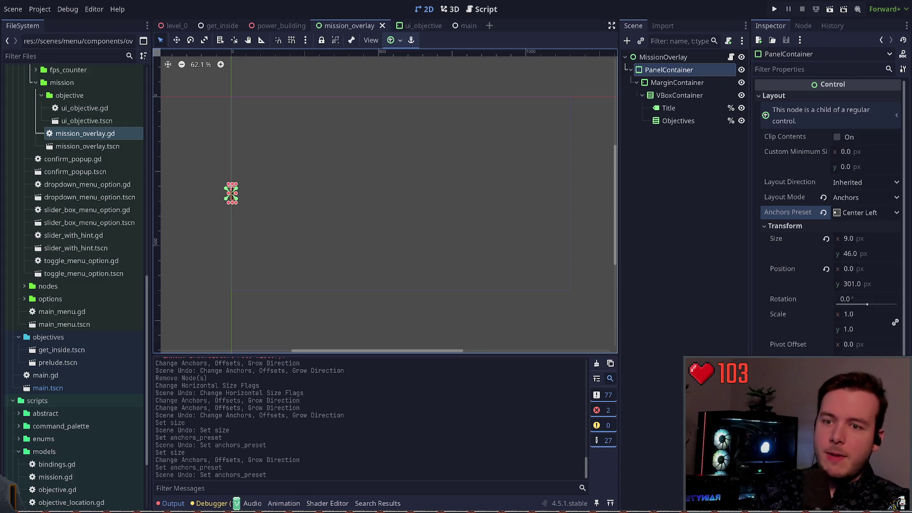
# Inspect the PanelContainer, VBoxContainer, Title, Objectives and MarginContainer nodes of the overlay scene
pyautogui.click(647, 173)
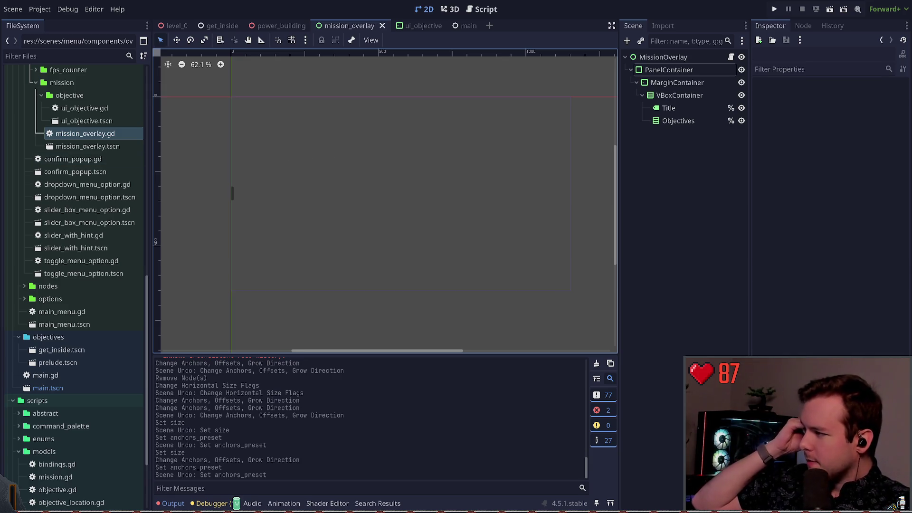
pyautogui.click(683, 71)
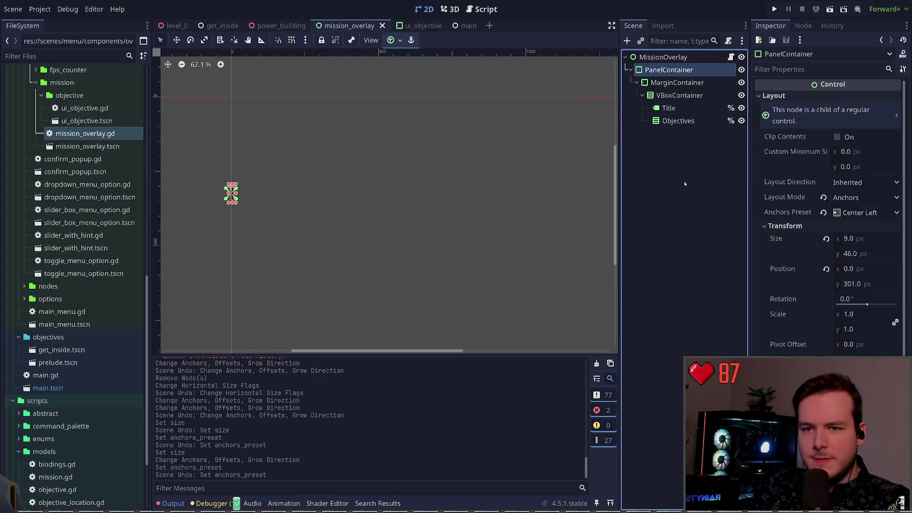
pyautogui.press('Down')
pyautogui.press('Down')
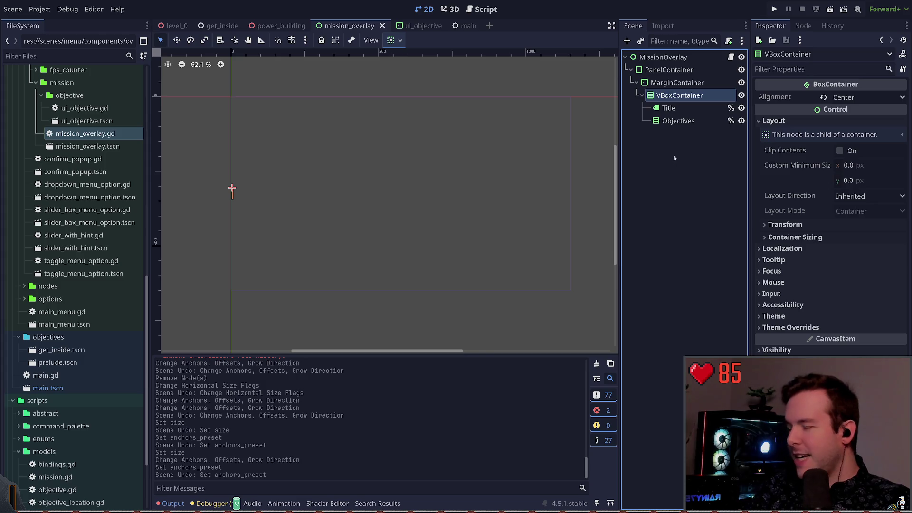
pyautogui.click(682, 84)
pyautogui.click(679, 96)
pyautogui.click(670, 109)
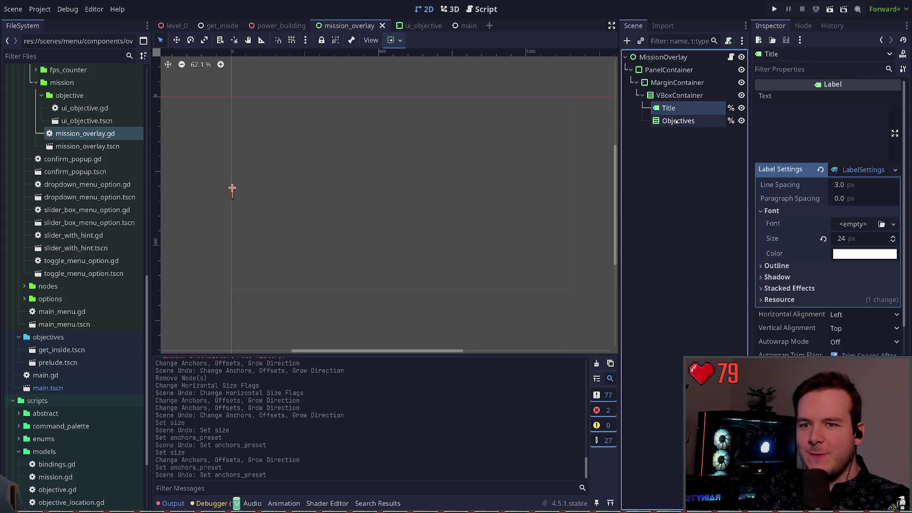
pyautogui.click(676, 122)
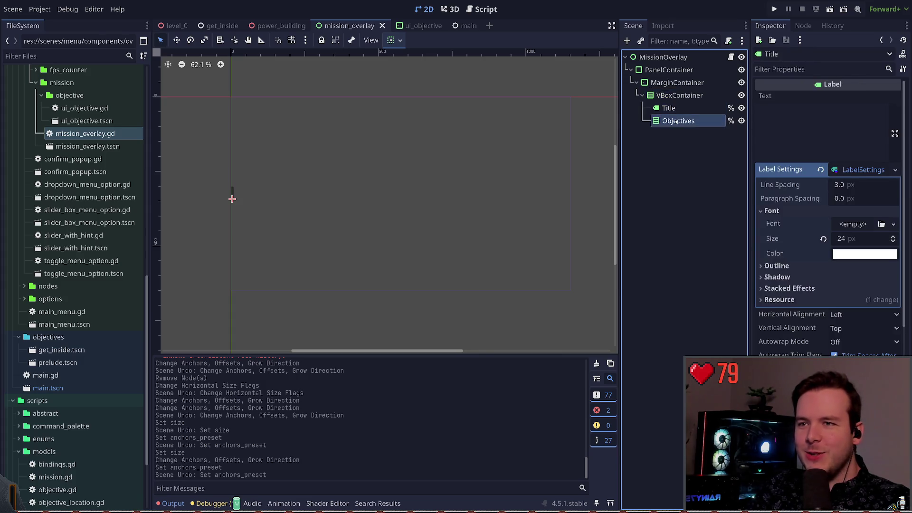
pyautogui.click(669, 95)
pyautogui.click(780, 237)
pyautogui.click(780, 237)
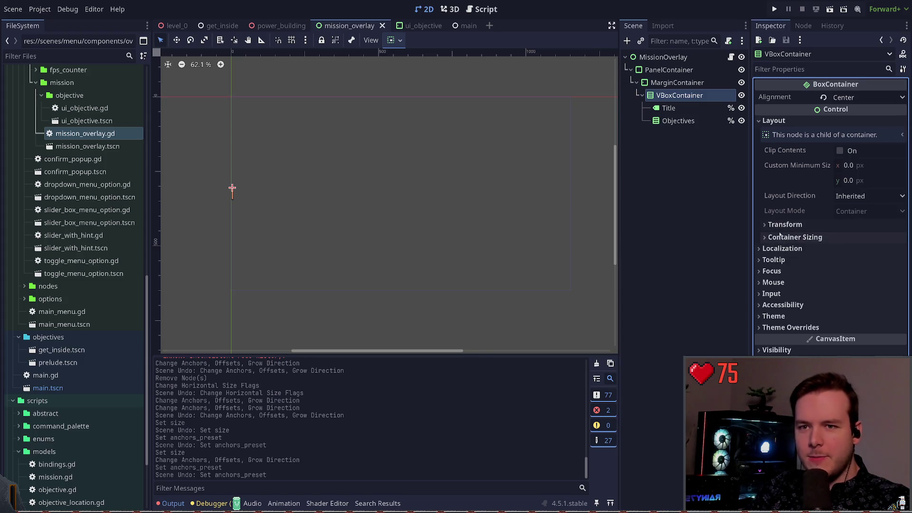
pyautogui.click(677, 82)
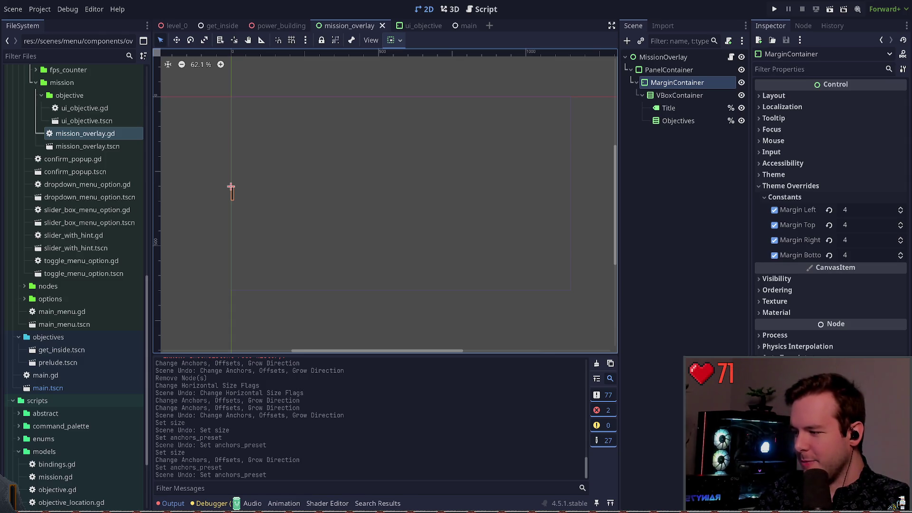
# Re-check the MarginContainer margins, PanelContainer layout, root MissionOverlay and Title label settings
pyautogui.click(665, 170)
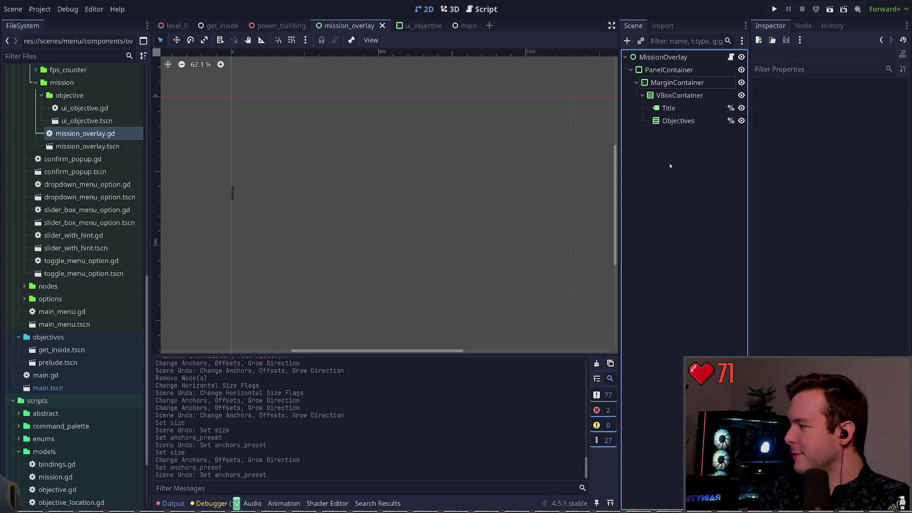
pyautogui.click(677, 83)
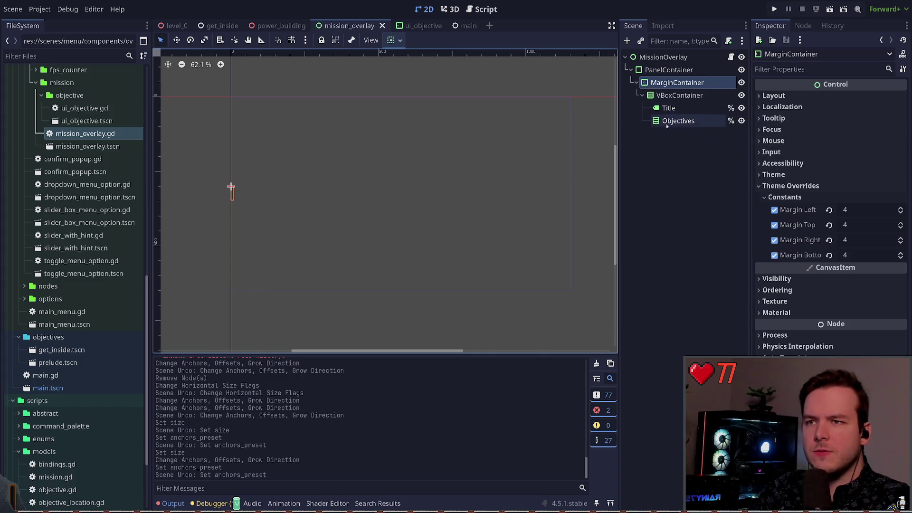
pyautogui.click(682, 71)
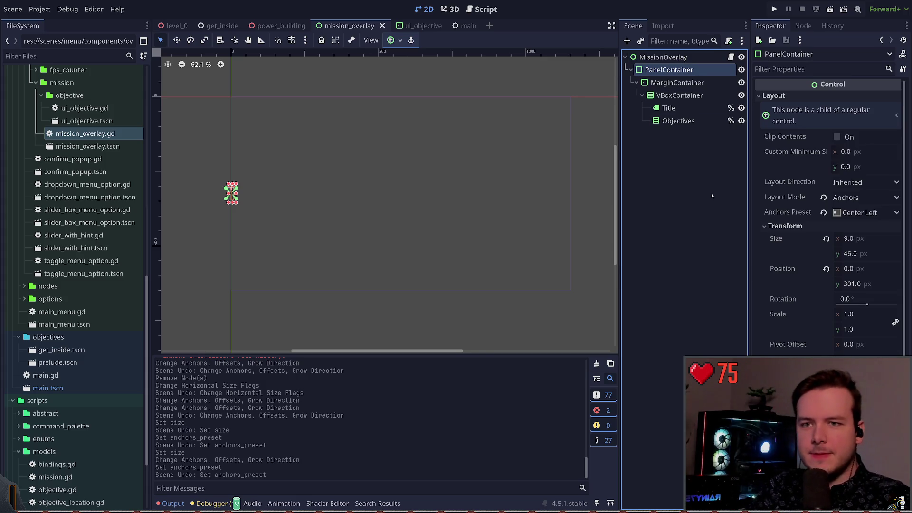
pyautogui.click(667, 58)
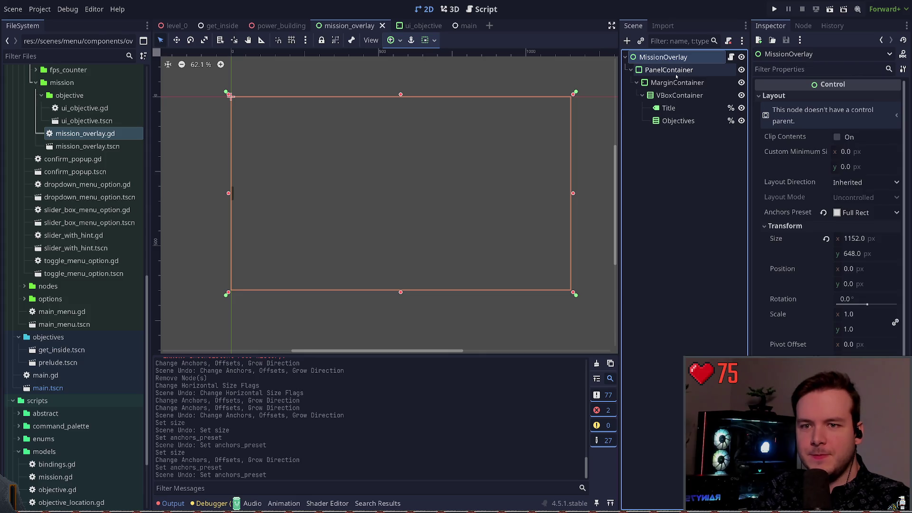
pyautogui.click(676, 72)
pyautogui.click(676, 84)
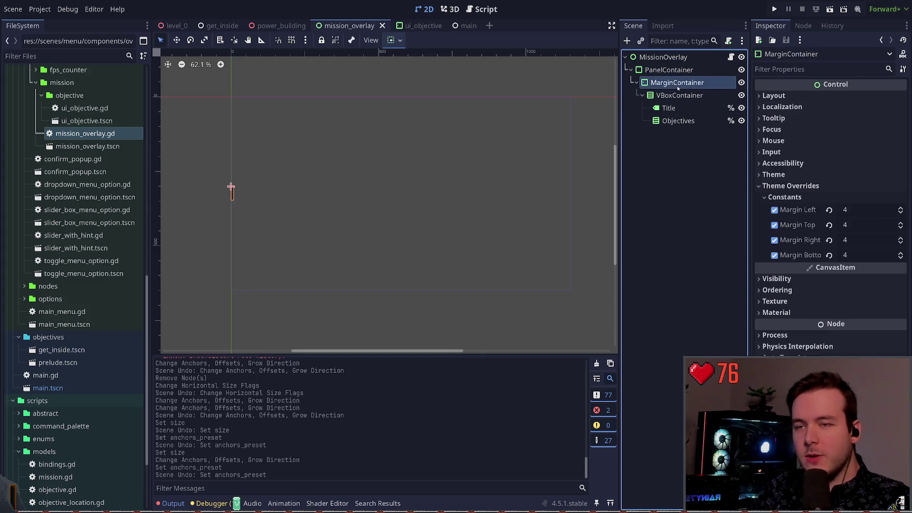
pyautogui.click(679, 96)
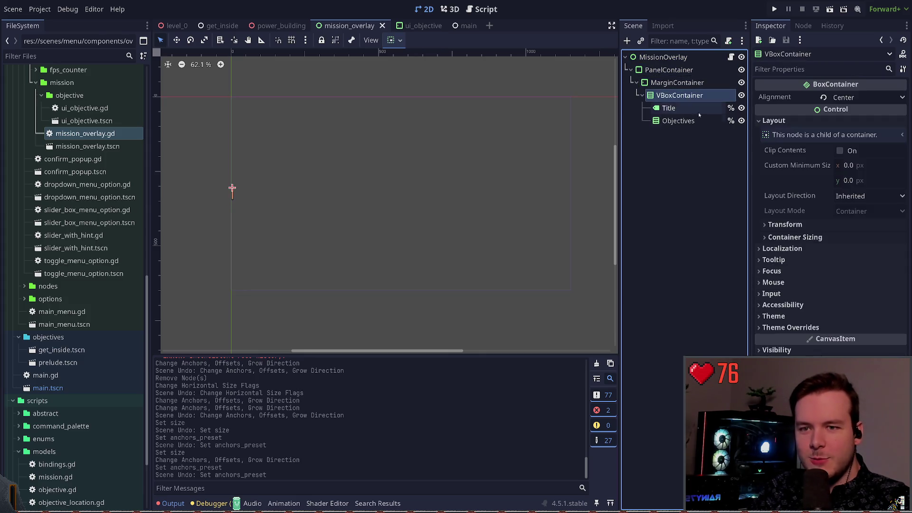
pyautogui.click(673, 109)
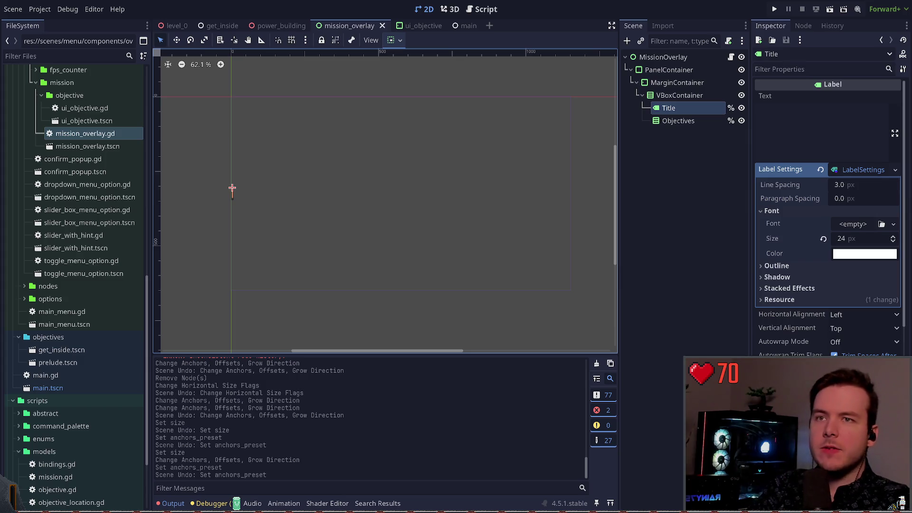
# Run the project with F5 to test the overlay, then stop it
pyautogui.click(668, 167)
pyautogui.press('Up')
pyautogui.press('Up')
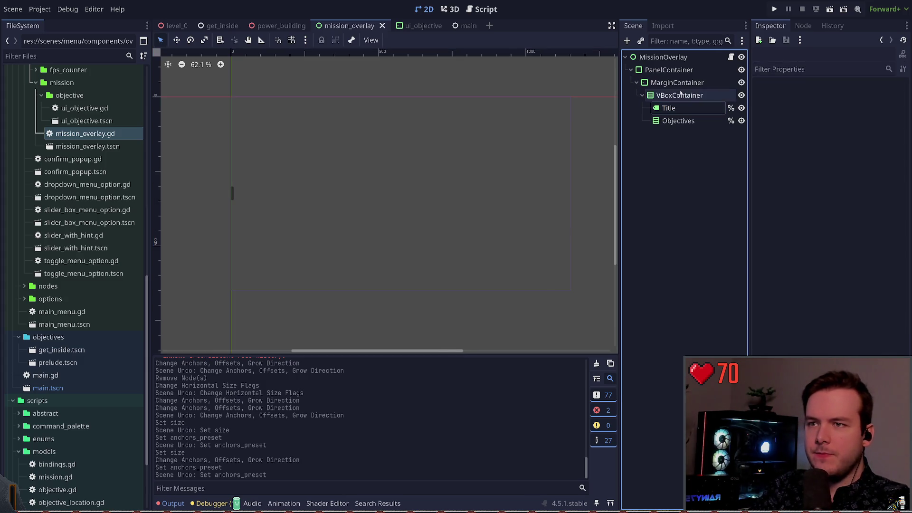
pyautogui.click(670, 179)
pyautogui.press('F5')
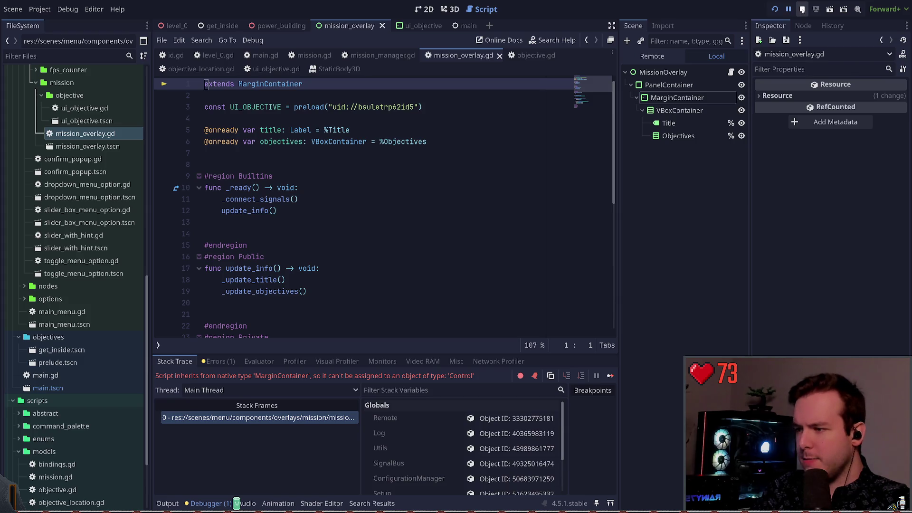
pyautogui.press('F8')
# Change line 1 to 'extends Control', rerun the game, quit, and return to the 2D view
pyautogui.doubleClick(265, 87)
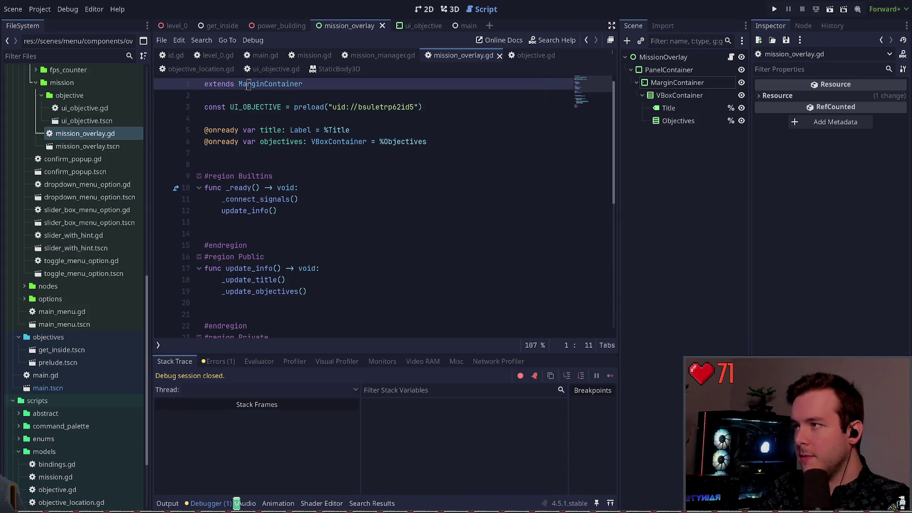
pyautogui.press('BackSpace')
pyautogui.write('Control')
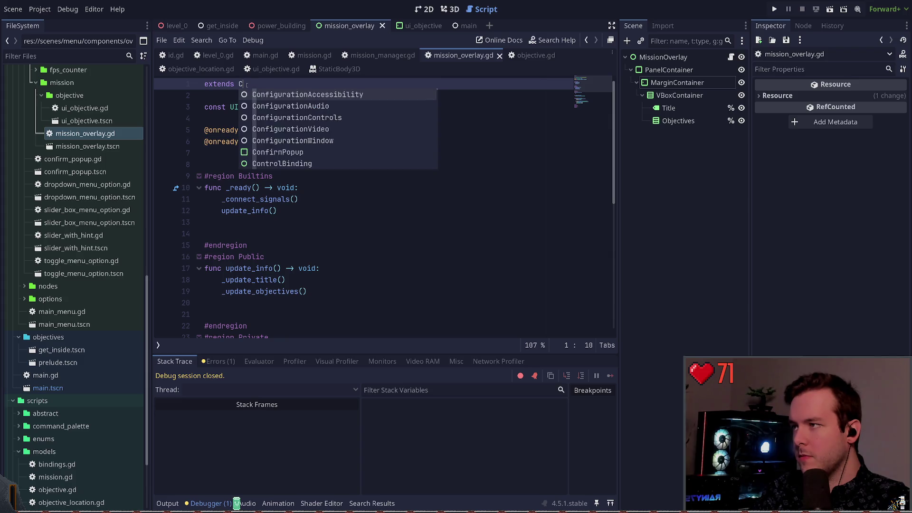
pyautogui.press('F5')
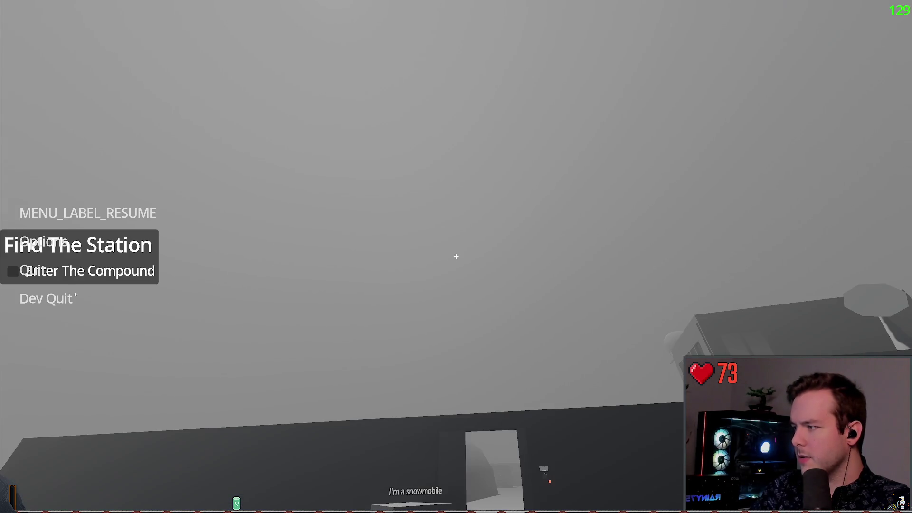
pyautogui.click(72, 297)
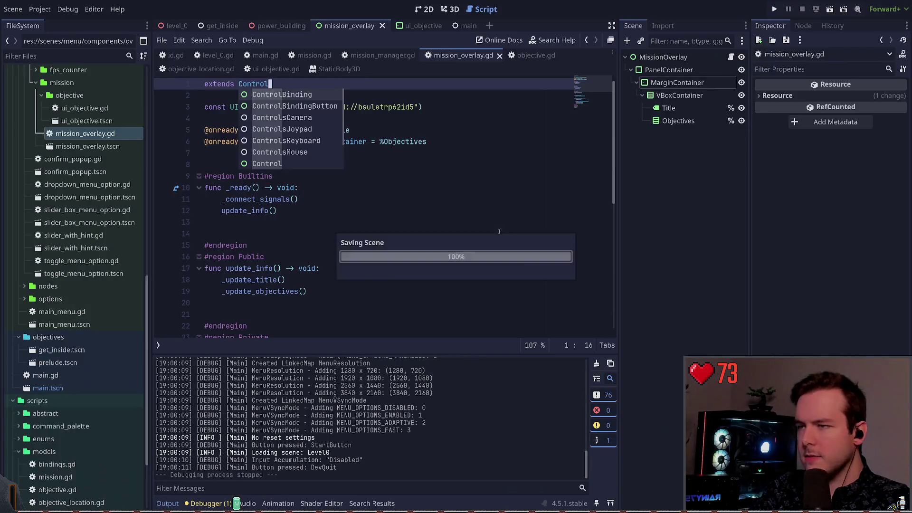
pyautogui.click(449, 9)
pyautogui.click(424, 9)
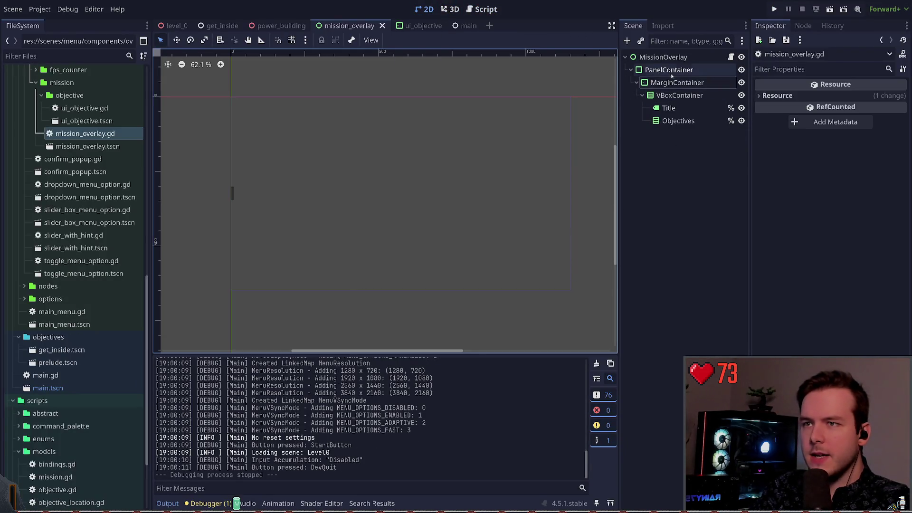
# Re-anchor the MissionOverlay root node to the left-centre and save the scene
pyautogui.click(670, 59)
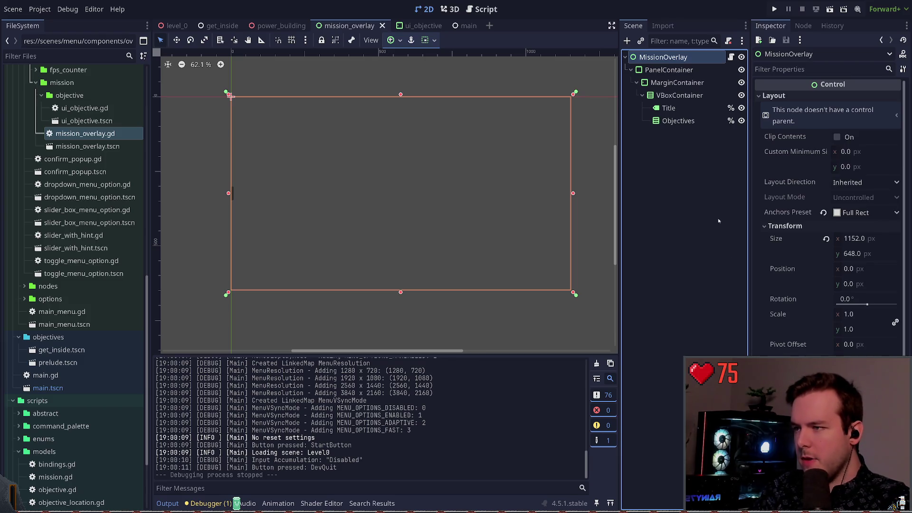
pyautogui.click(670, 69)
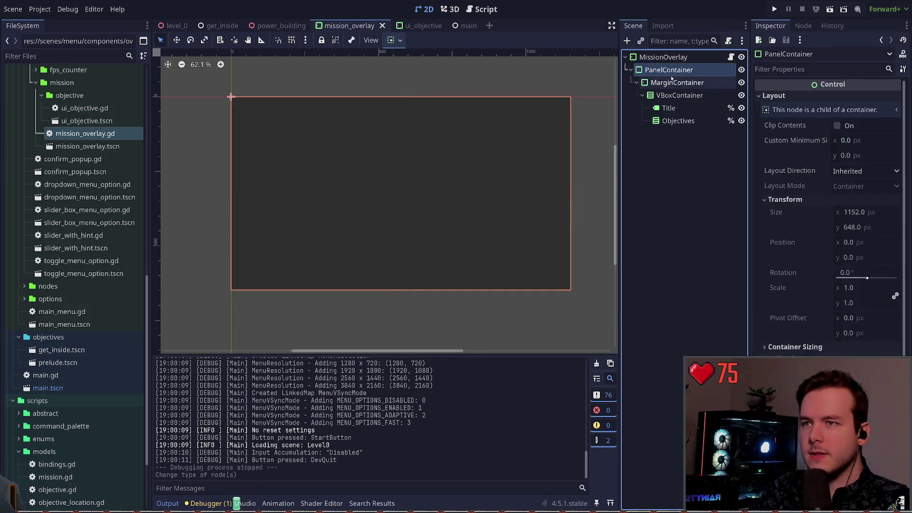
pyautogui.click(664, 57)
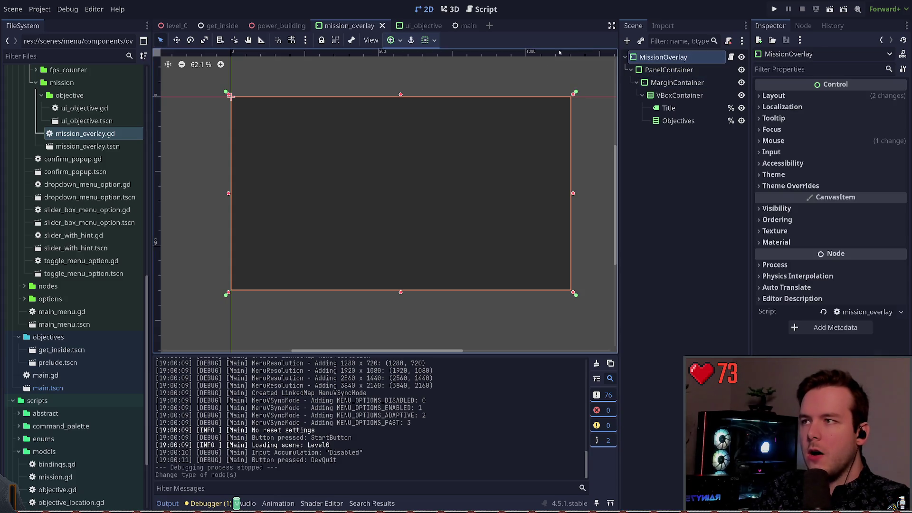
pyautogui.click(390, 40)
pyautogui.click(392, 85)
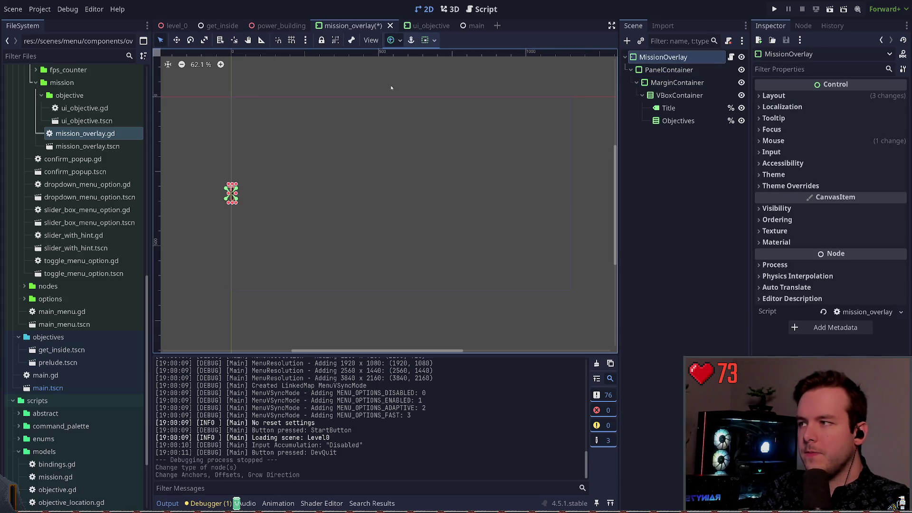
pyautogui.hotkey('ctrl', 's')
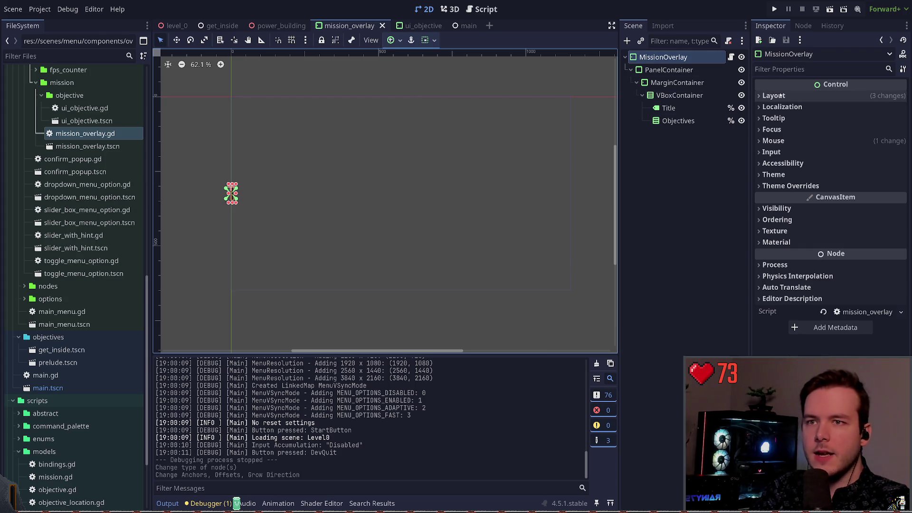
# Undo and redo the root's layout changes, then re-anchor the PanelContainer and save
pyautogui.click(774, 96)
pyautogui.hotkey('ctrl', 'z')
pyautogui.hotkey('ctrl', 'z')
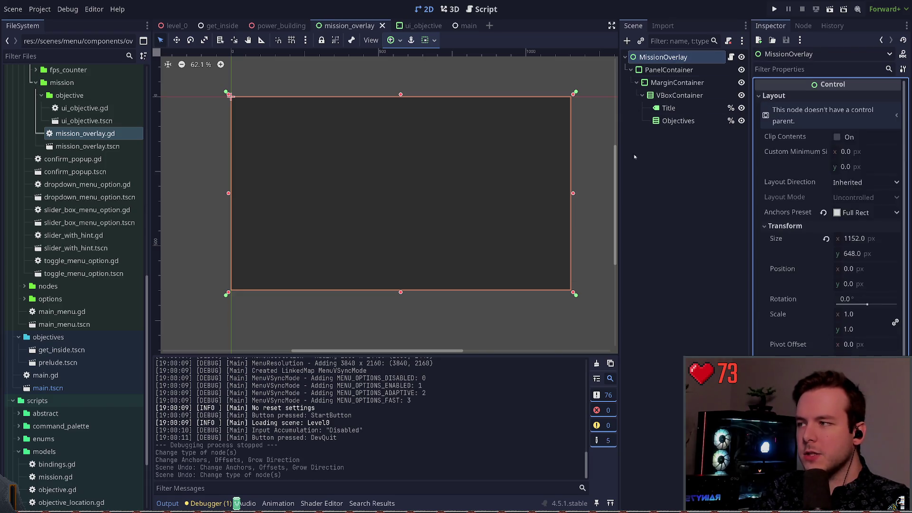
pyautogui.hotkey('ctrl', 'z')
pyautogui.hotkey('ctrl', 'z')
pyautogui.hotkey('ctrl', 'shift', 'z')
pyautogui.hotkey('ctrl', 'shift', 'z')
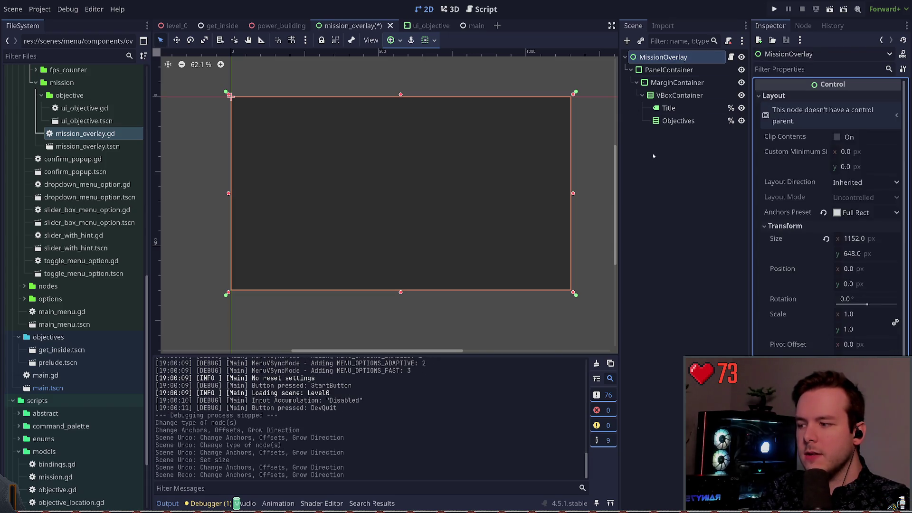
pyautogui.click(668, 69)
pyautogui.click(390, 40)
pyautogui.click(408, 90)
pyautogui.click(673, 170)
pyautogui.hotkey('ctrl', 's')
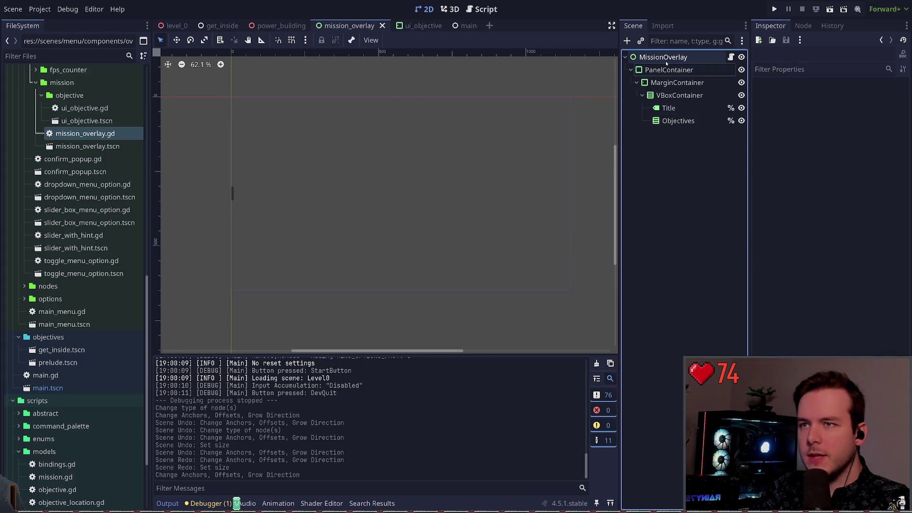
# Add a MarginContainer child under MissionOverlay, move the PanelContainer into it, and save
pyautogui.click(665, 60)
pyautogui.hotkey('ctrl', 'a')
pyautogui.press('Return')
pyautogui.moveTo(678, 93); pyautogui.dragTo(671, 70)
pyautogui.hotkey('ctrl', 's')
# Edit the new MarginContainer's left margin override and launch the game with F5
pyautogui.click(670, 70)
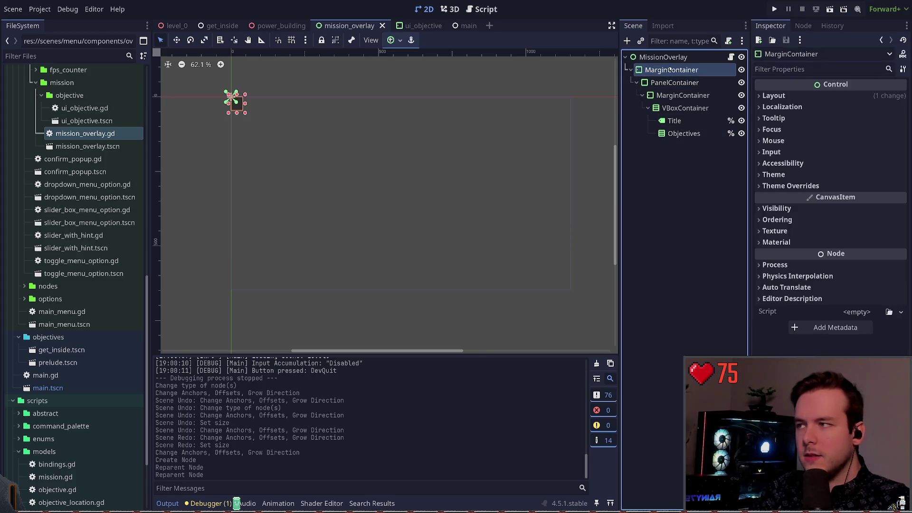
pyautogui.click(789, 186)
pyautogui.click(780, 196)
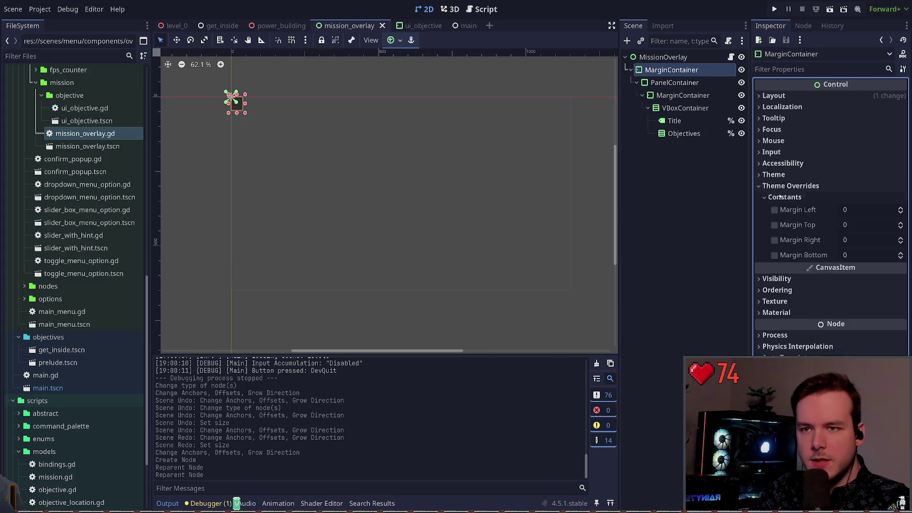
pyautogui.click(865, 211)
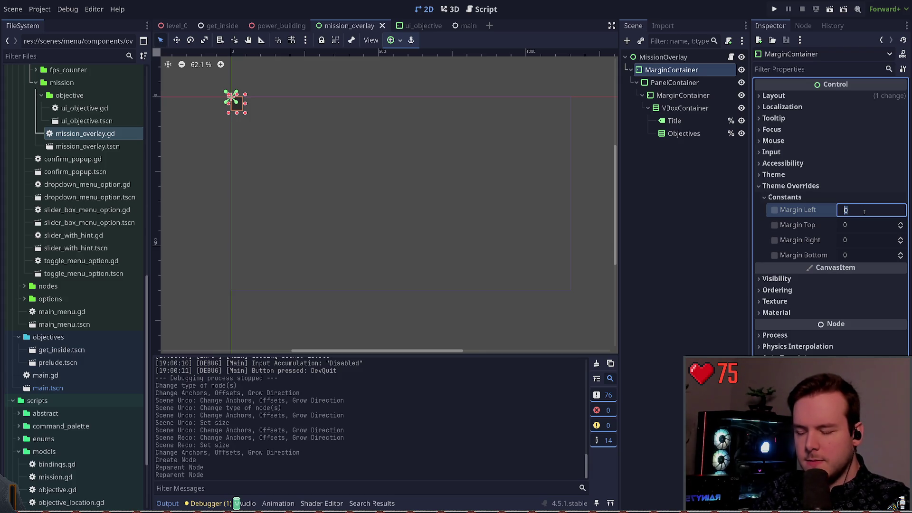
pyautogui.press('F5')
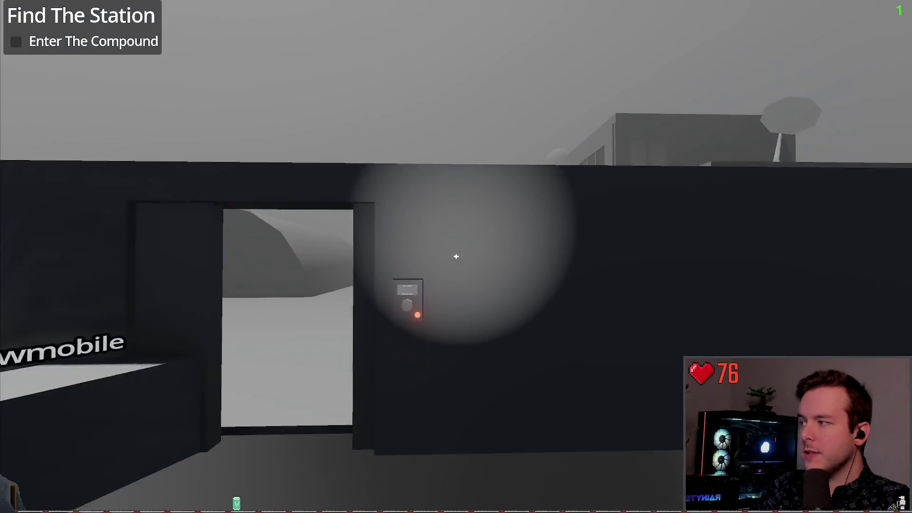
# Resume the game from the pause menu and walk up to the compound wall
pyautogui.press('Escape')
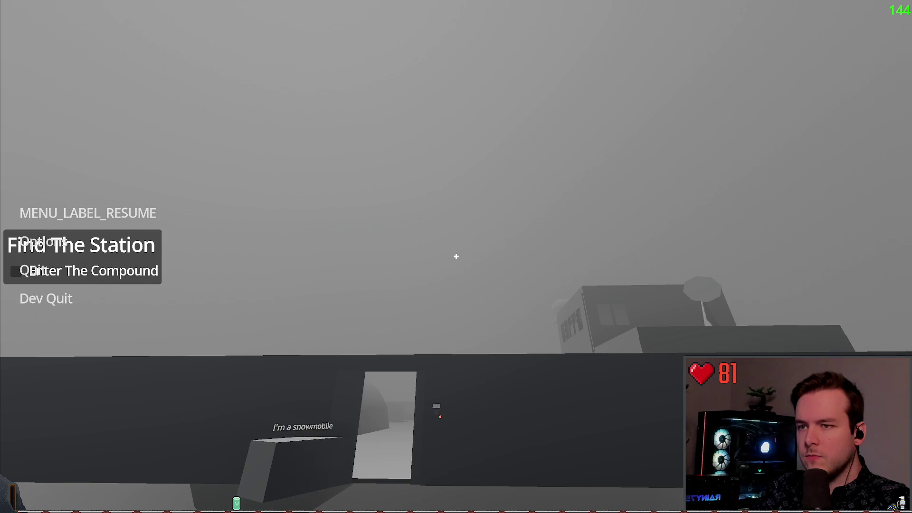
pyautogui.click(124, 213)
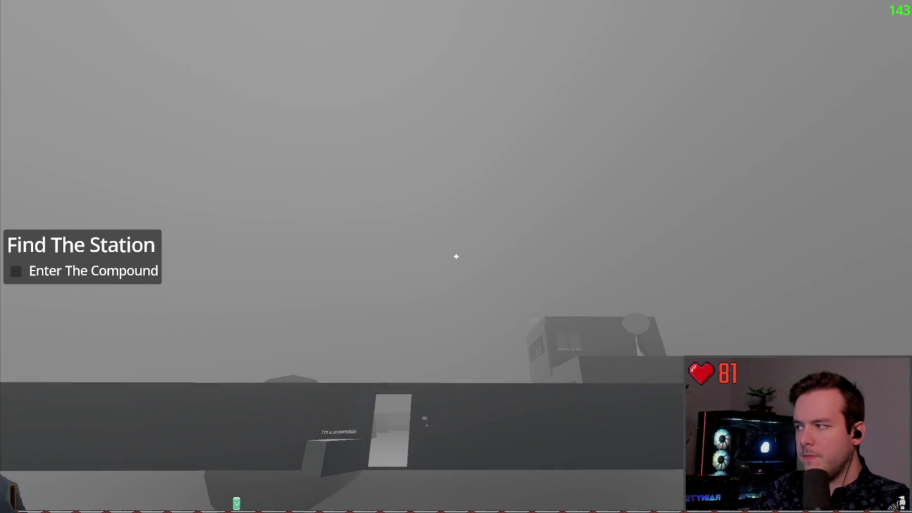
pyautogui.press('w')
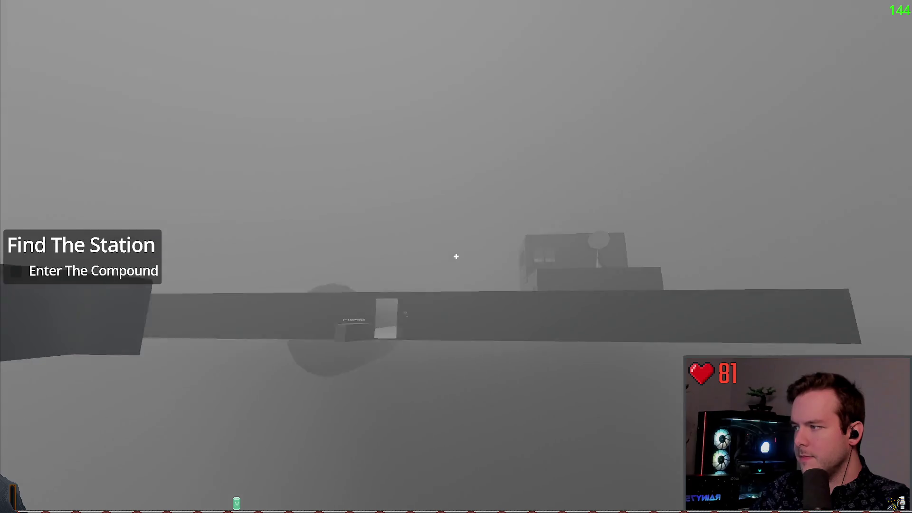
pyautogui.press('w')
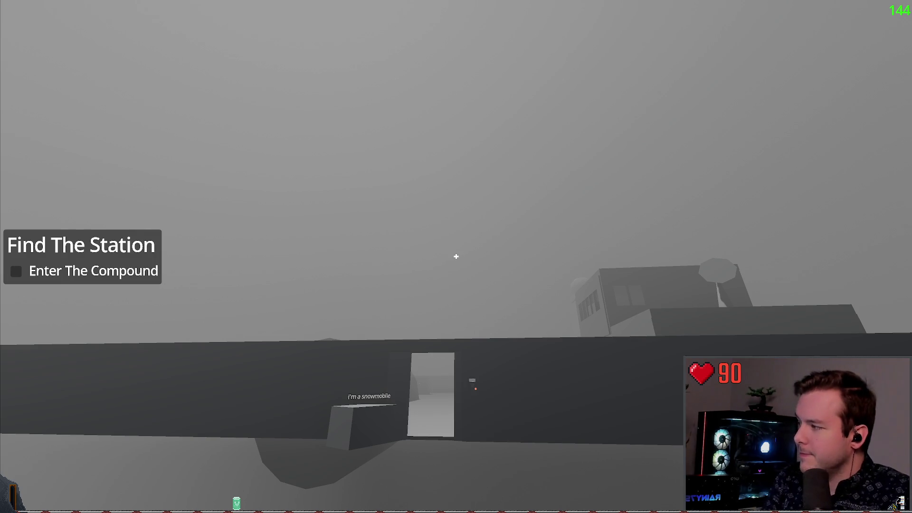
pyautogui.press('w')
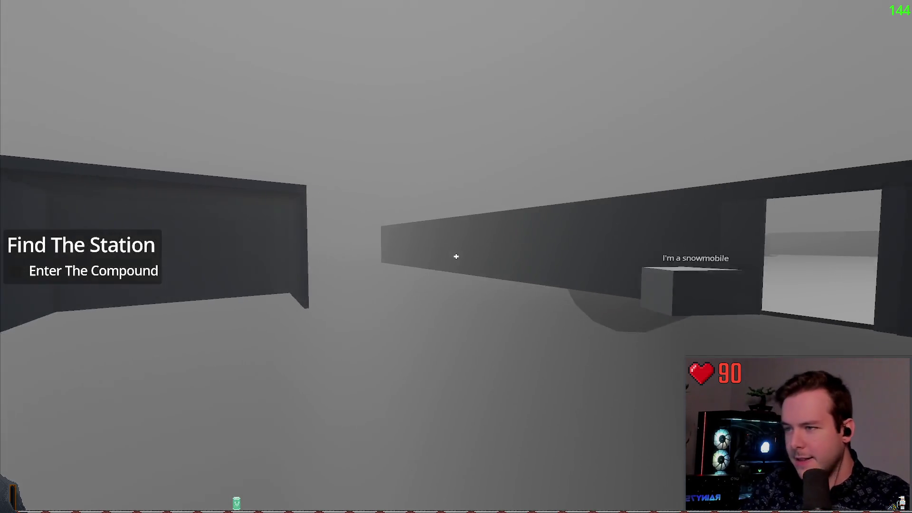
# Line up with the doorway, walk into the compound, then pause and Dev Quit to the editor
pyautogui.press('s')
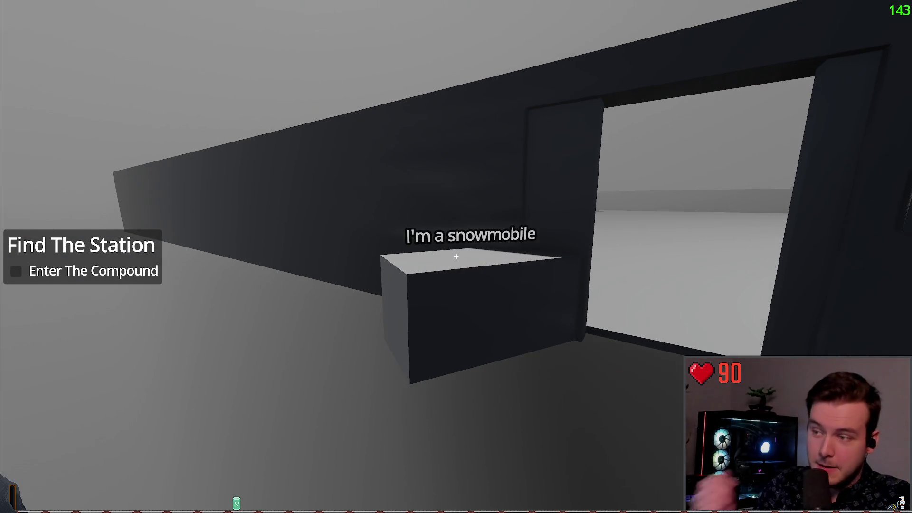
pyautogui.press('d')
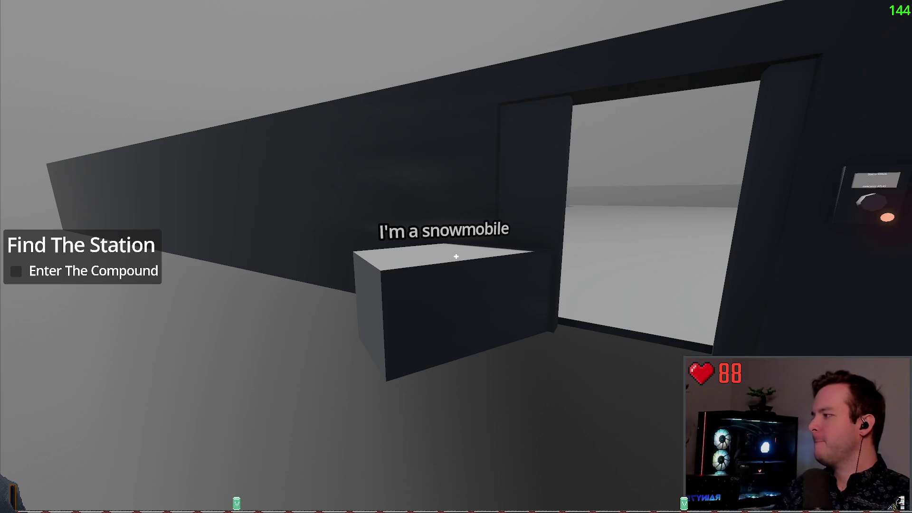
pyautogui.press('s')
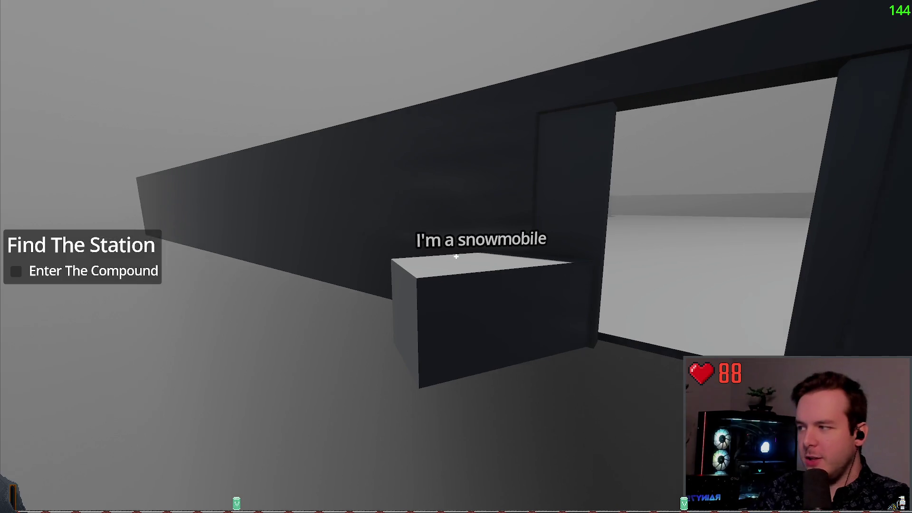
pyautogui.press('w')
pyautogui.press('s')
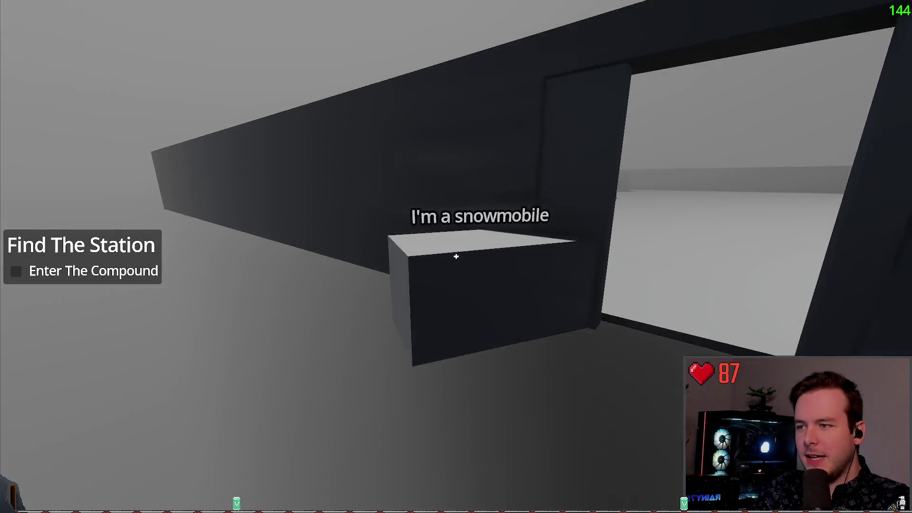
pyautogui.press('w')
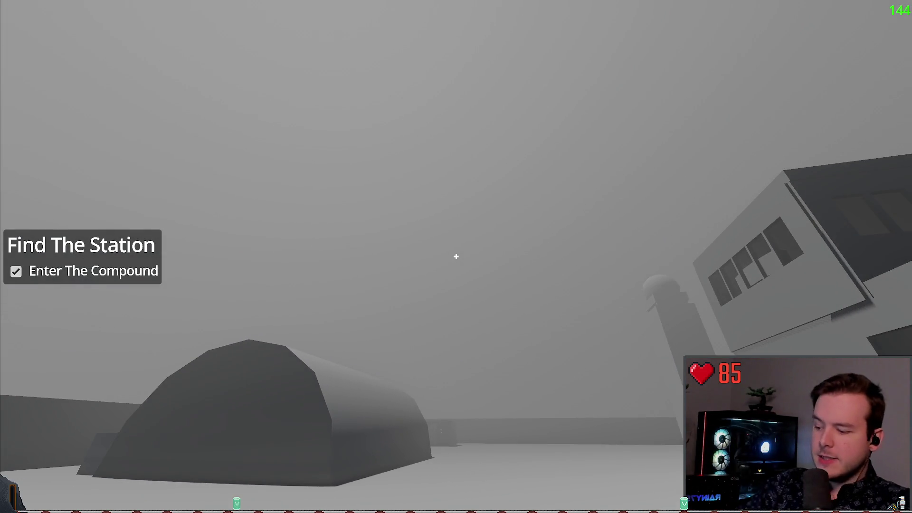
pyautogui.moveTo(455, 256)
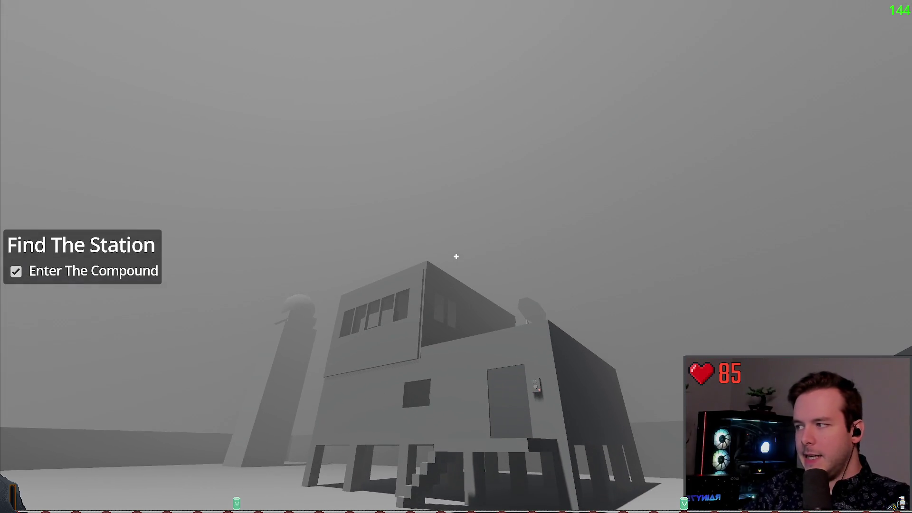
pyautogui.press('Escape')
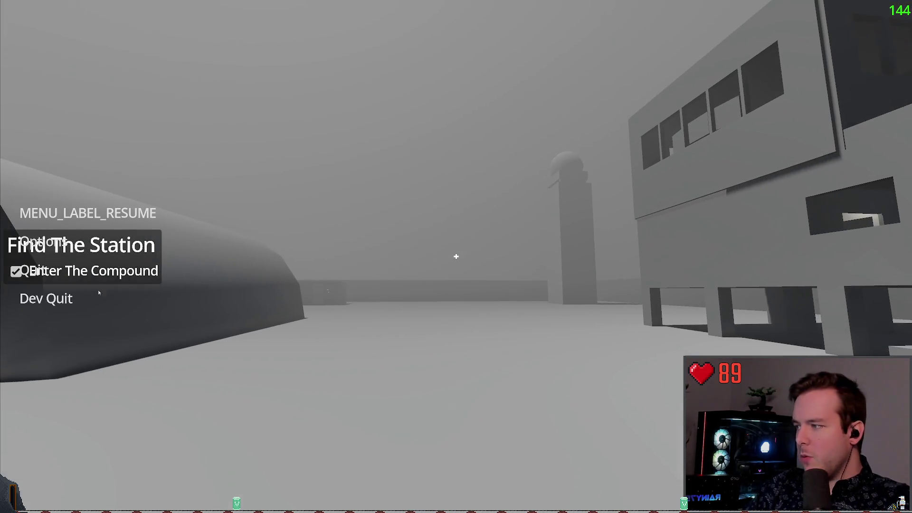
pyautogui.click(46, 298)
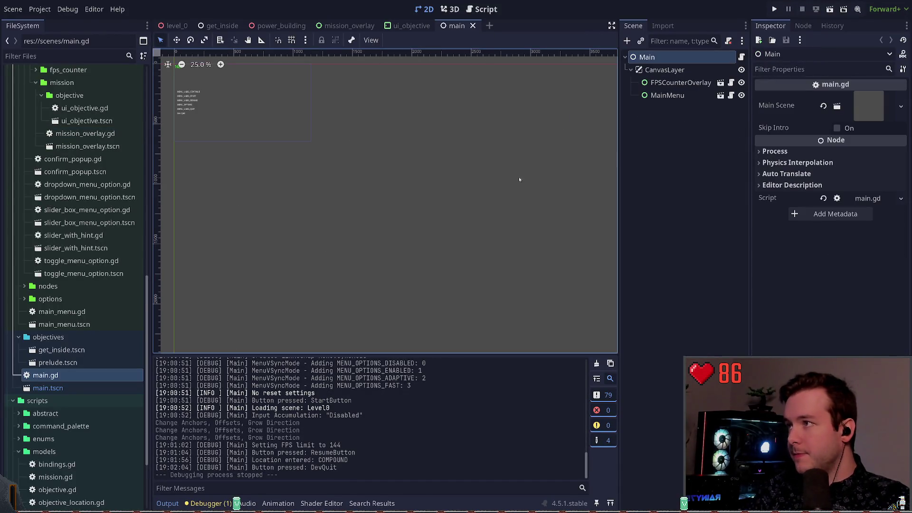
# Switch to the get_inside scene and check the GetInside mission's title value
pyautogui.click(222, 25)
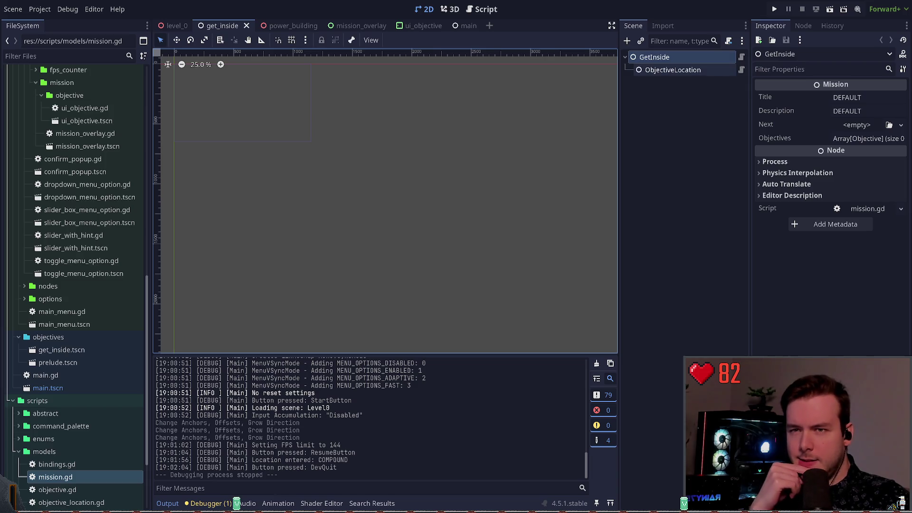
pyautogui.click(855, 97)
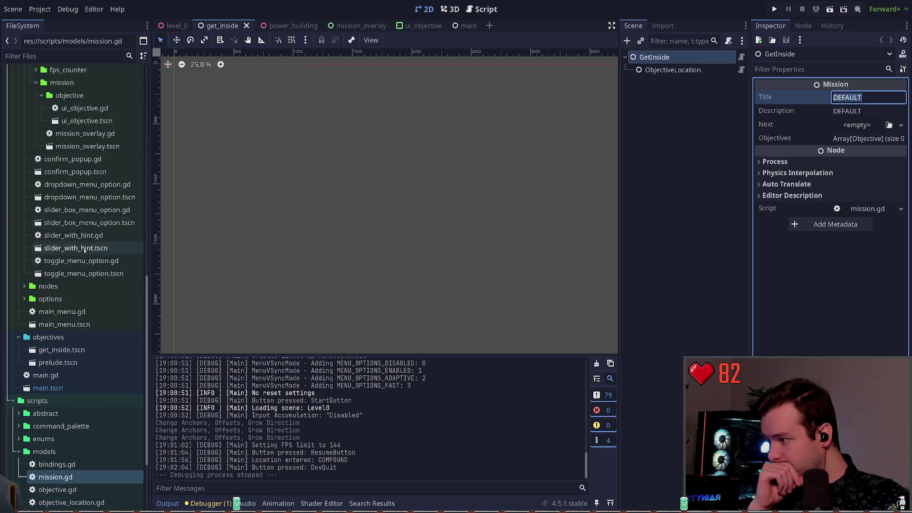
pyautogui.scroll(-4, 68, 276)
pyautogui.scroll(20, 58, 334)
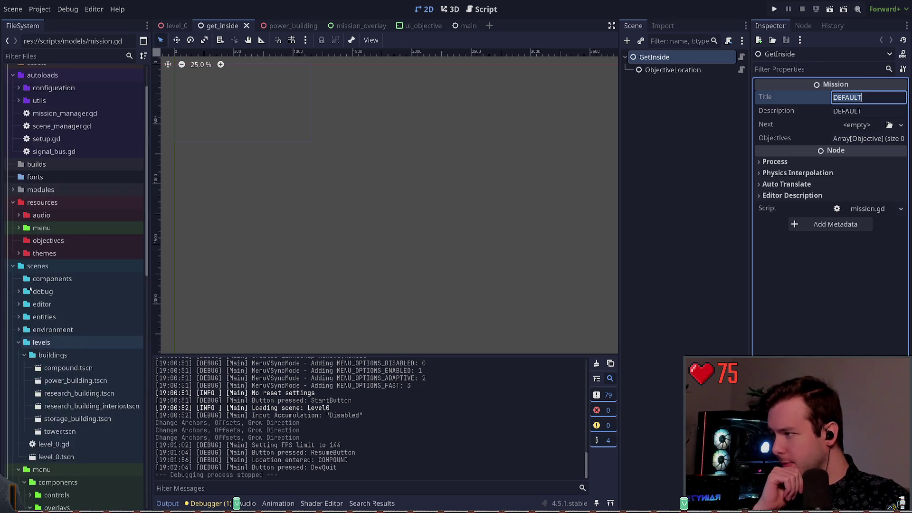
pyautogui.scroll(-4, 28, 214)
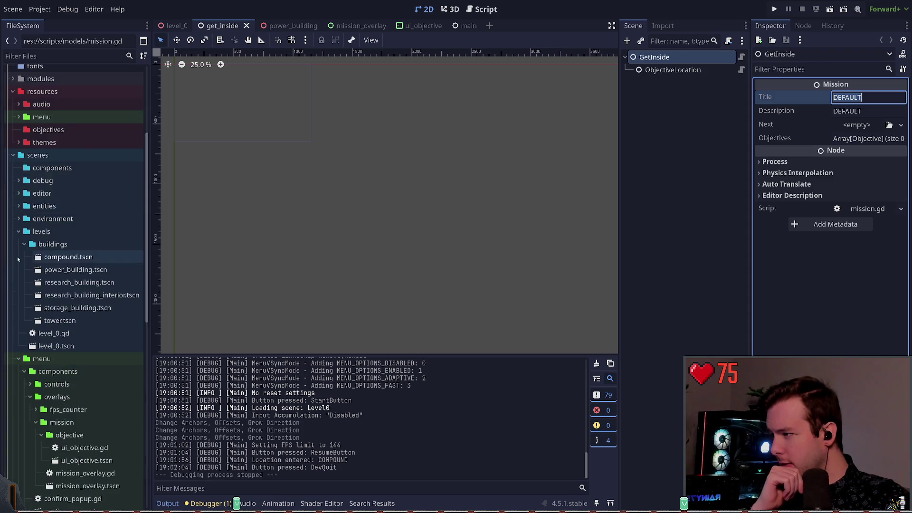
# Browse the FileSystem folders and open scenes/objectives/prelude.tscn
pyautogui.click(19, 232)
pyautogui.click(18, 232)
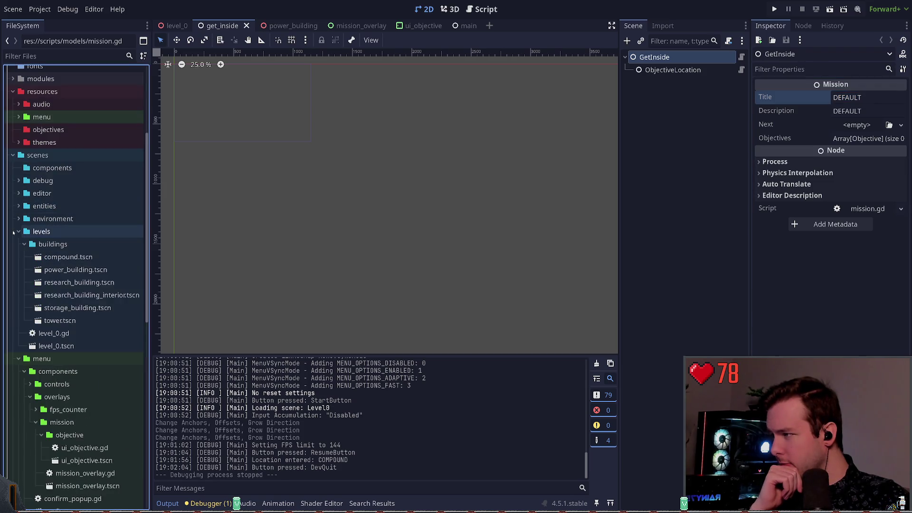
pyautogui.click(17, 232)
pyautogui.click(18, 244)
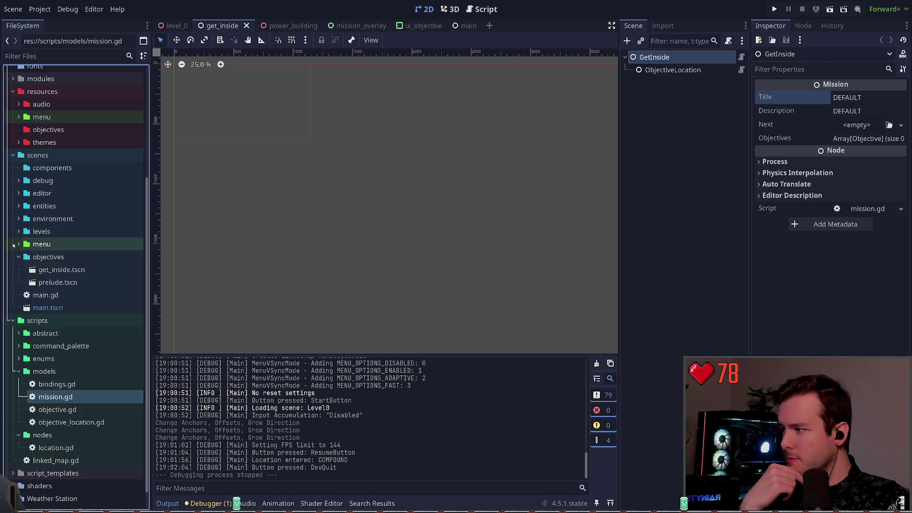
pyautogui.click(17, 257)
pyautogui.click(18, 259)
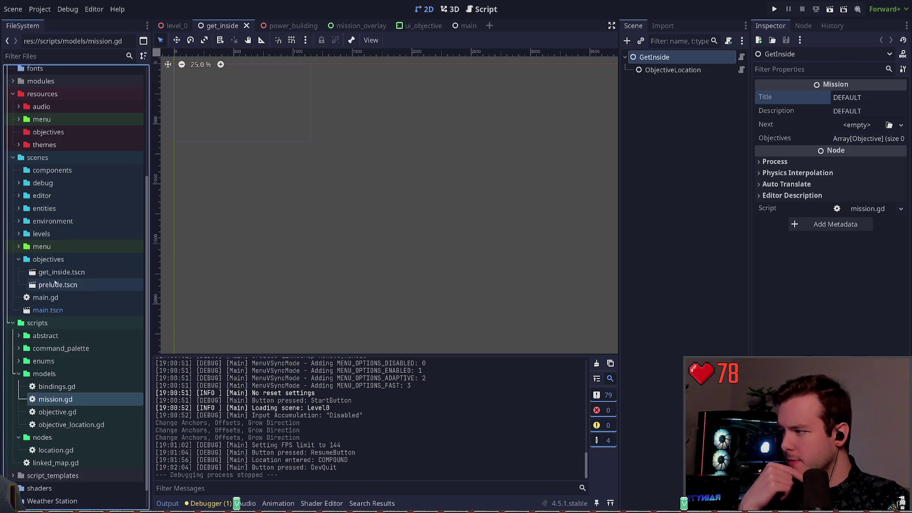
pyautogui.doubleClick(60, 283)
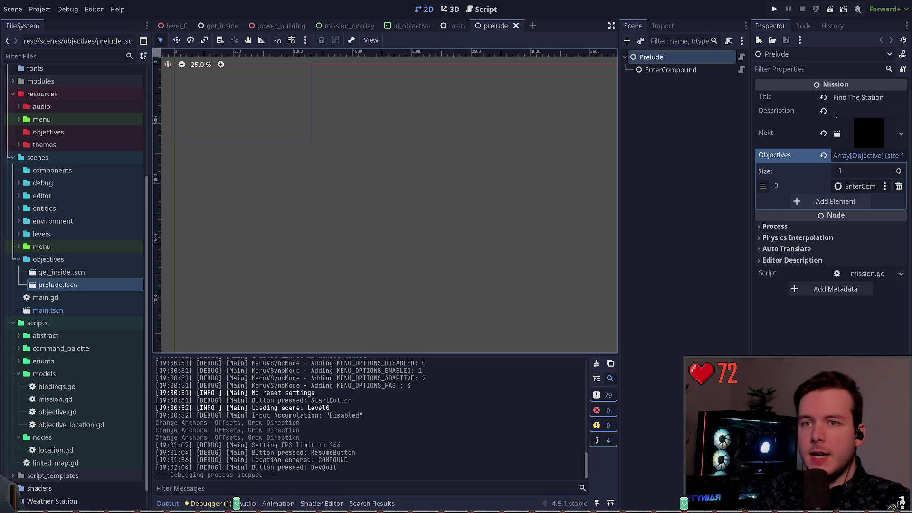
# Edit the Prelude mission's title and description fields, then open its attached mission.gd script
pyautogui.click(889, 99)
pyautogui.press('Tab')
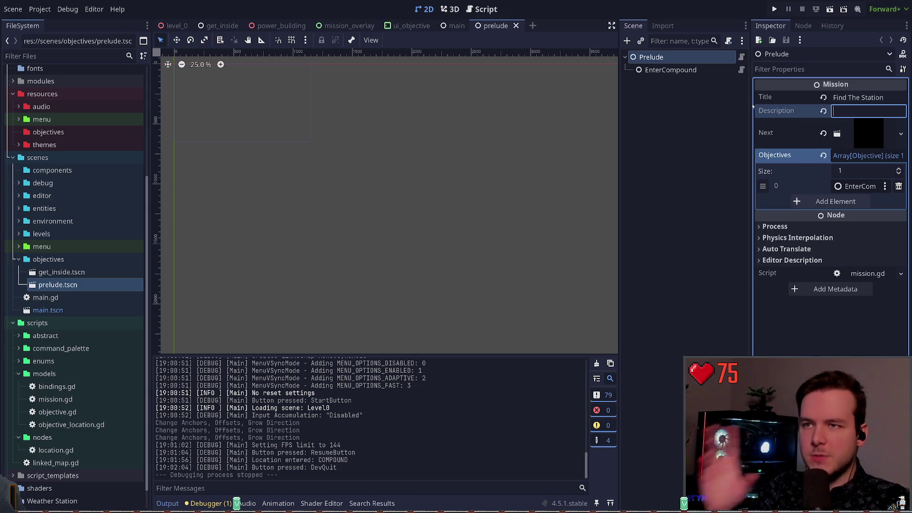
pyautogui.click(741, 57)
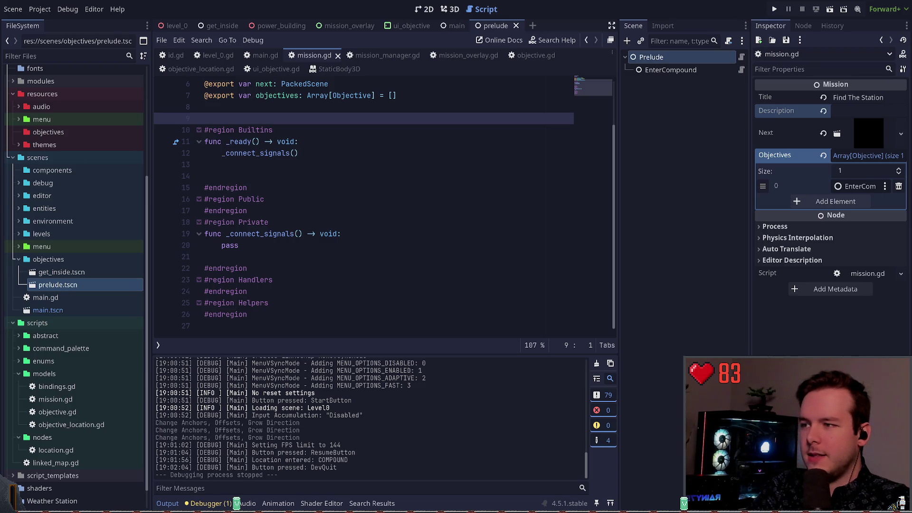
# Inspect the EnterCompound objective's properties, then the Prelude mission's properties
pyautogui.click(671, 153)
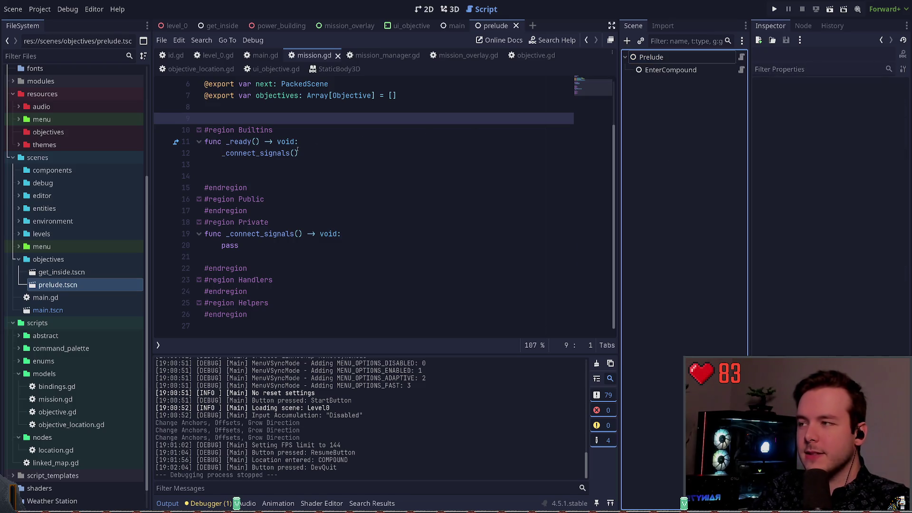
pyautogui.click(665, 70)
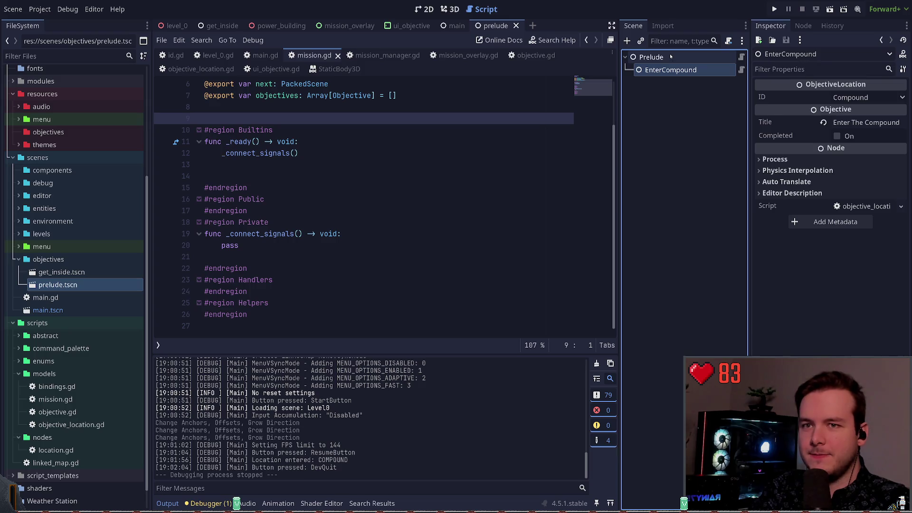
pyautogui.click(670, 57)
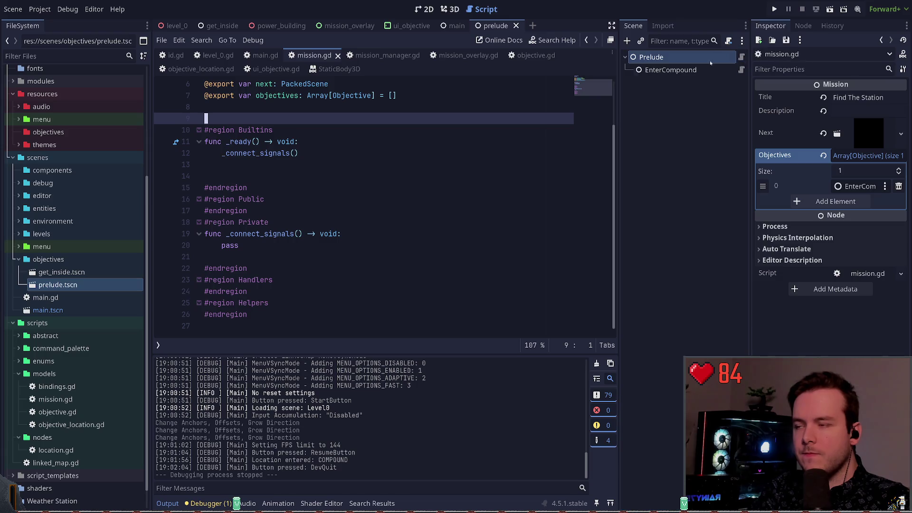
# Save the prelude scene and place the caret at the pass statement in _connect_signals
pyautogui.click(343, 163)
pyautogui.hotkey('ctrl', 's')
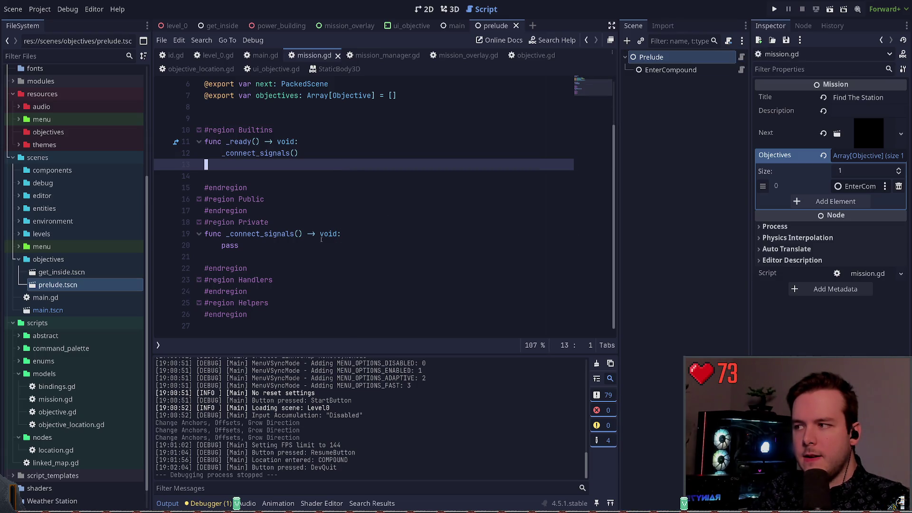
pyautogui.scroll(2, 320, 246)
pyautogui.scroll(-1, 319, 246)
pyautogui.click(291, 267)
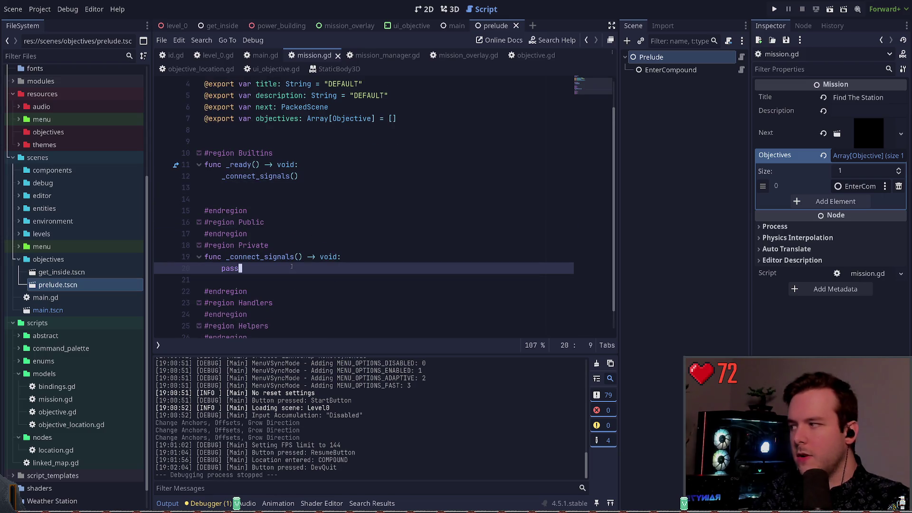
# Replace pass with 'for objective in get_children():' in _connect_signals
pyautogui.press('BackSpace')
pyautogui.press('BackSpace')
pyautogui.press('BackSpace')
pyautogui.write('for')
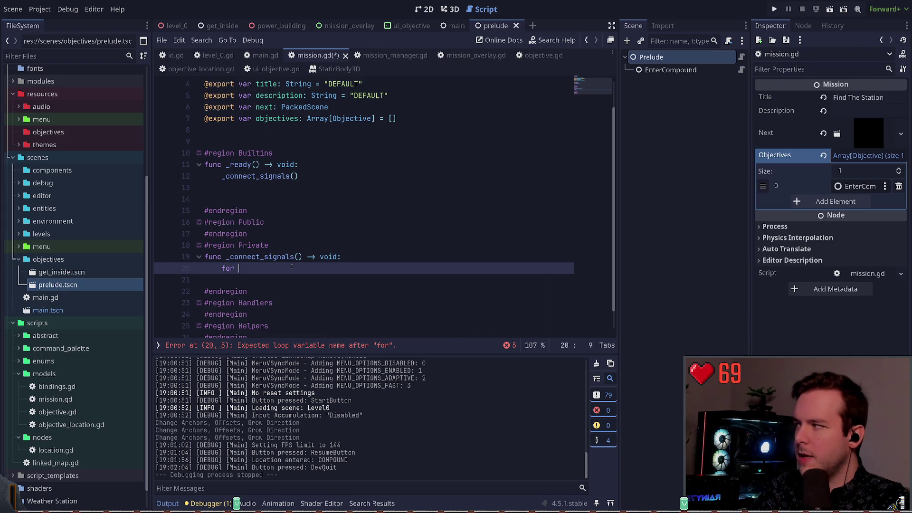
pyautogui.write('obj')
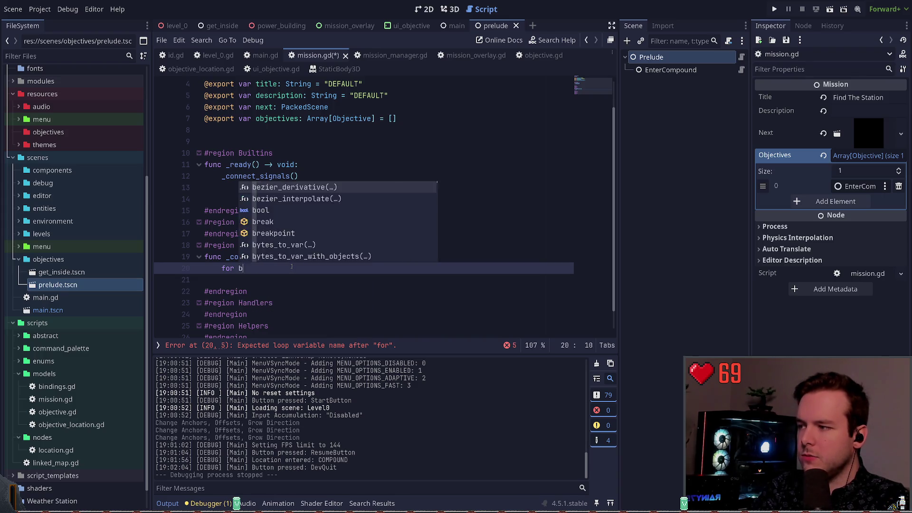
pyautogui.write('ective in ')
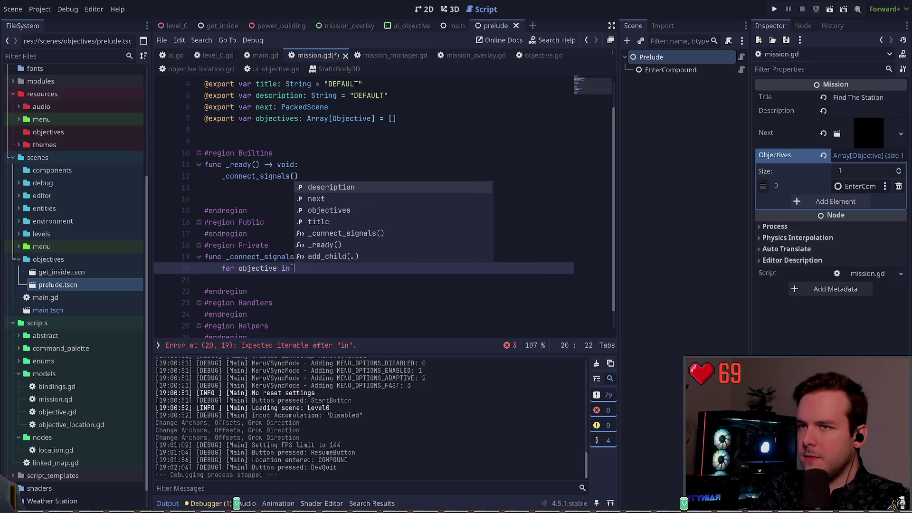
pyautogui.write('get_chil')
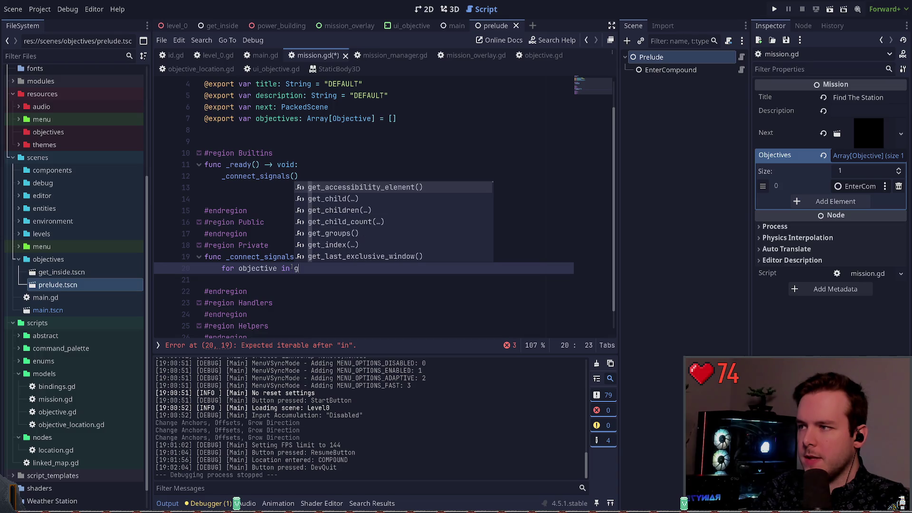
pyautogui.press('Down')
pyautogui.press('Return')
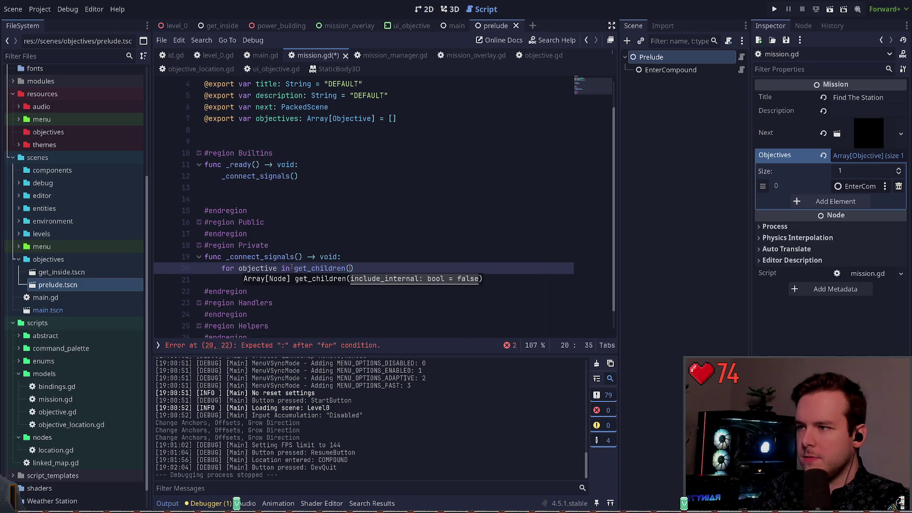
pyautogui.press('Escape')
pyautogui.write(':')
pyautogui.press('Return')
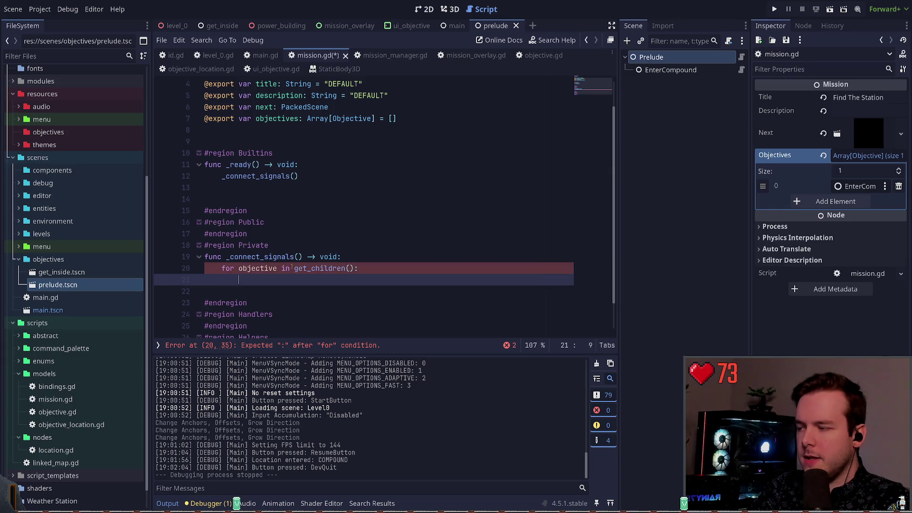
# Add an 'if objective is not Objective: continue' guard inside the loop
pyautogui.write('if objective is not Objective:')
pyautogui.press('Return')
pyautogui.write('return')
pyautogui.press('BackSpace')
pyautogui.press('BackSpace')
pyautogui.press('BackSpace')
pyautogui.write('continue')
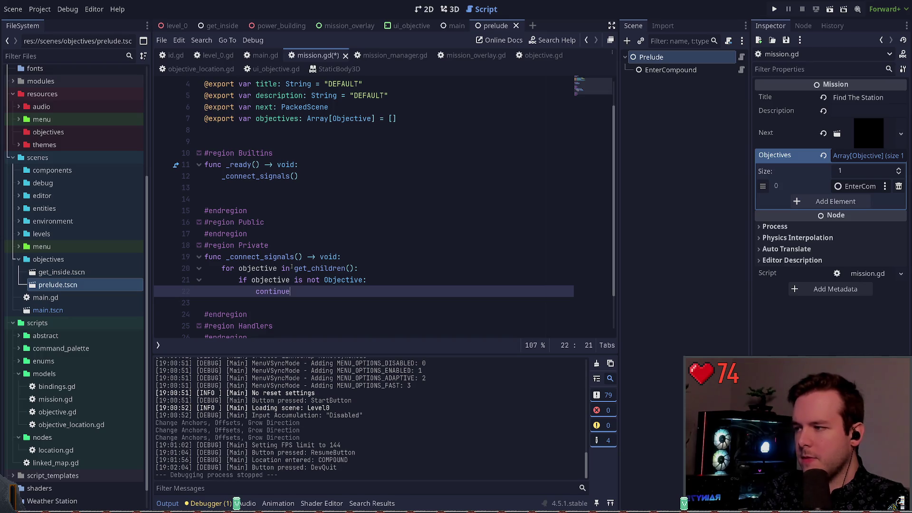
pyautogui.press('Return')
# Start writing objective.updated connected to _on_objective_u, then delete the draft loop body
pyautogui.scroll(-2, 451, 233)
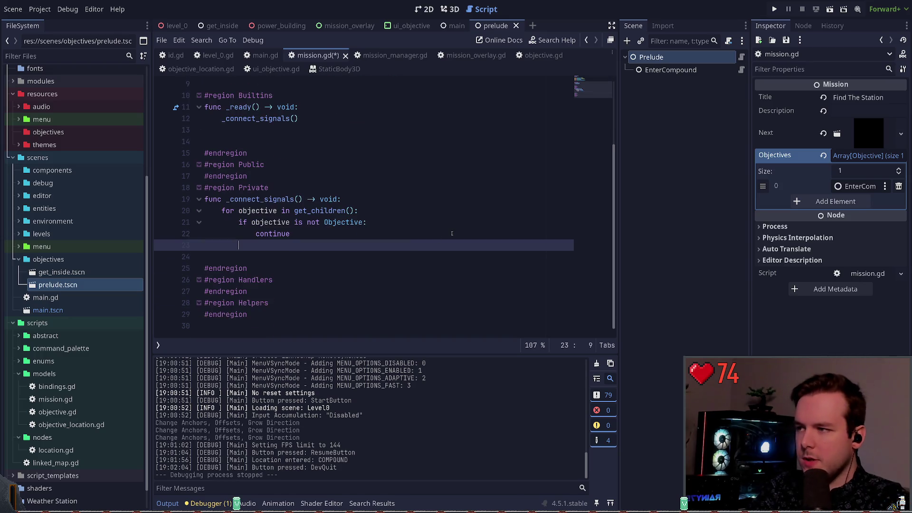
pyautogui.write('objective.')
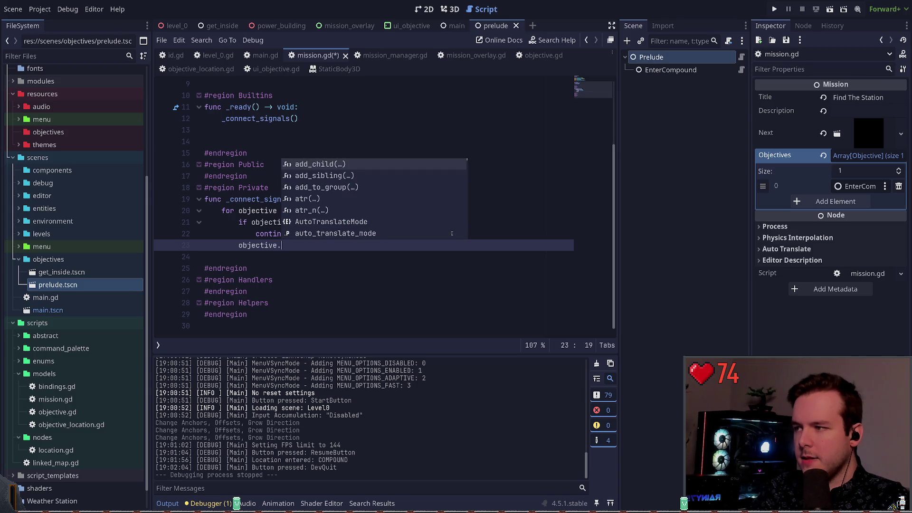
pyautogui.write('updated.connect(')
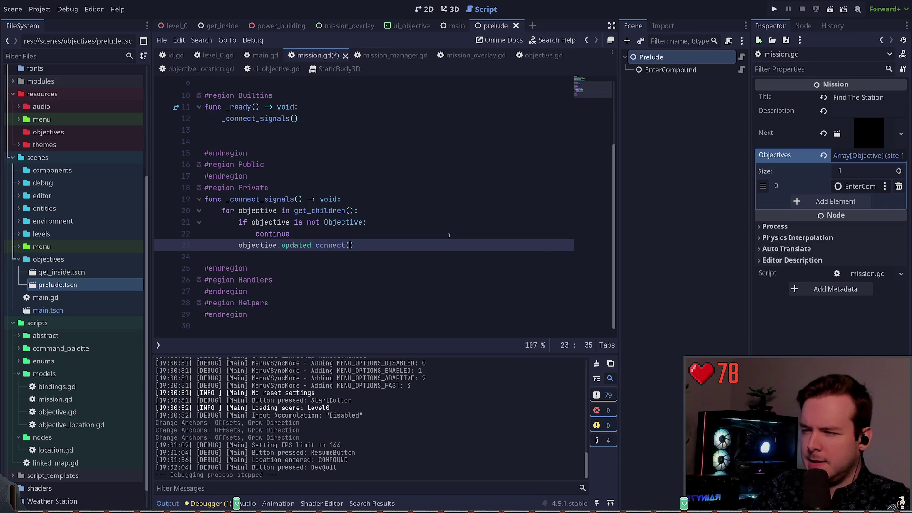
pyautogui.write('_on_')
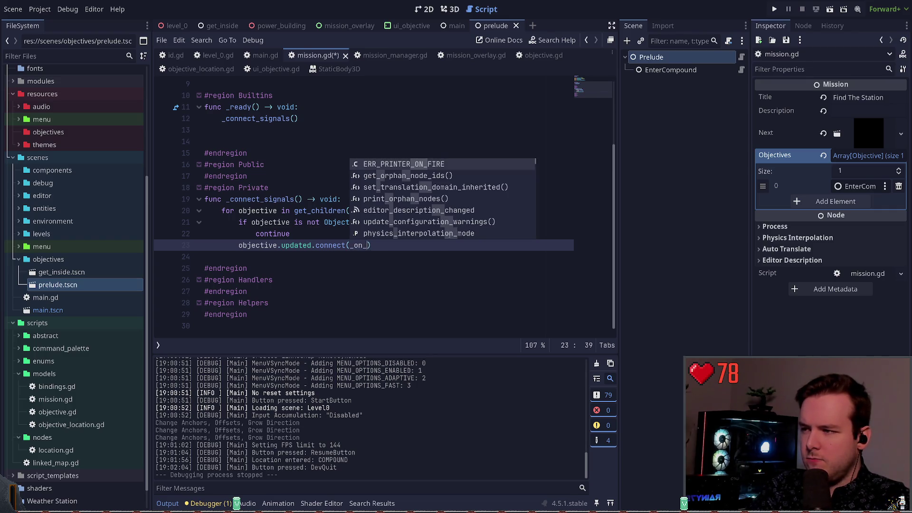
pyautogui.write('objective_u')
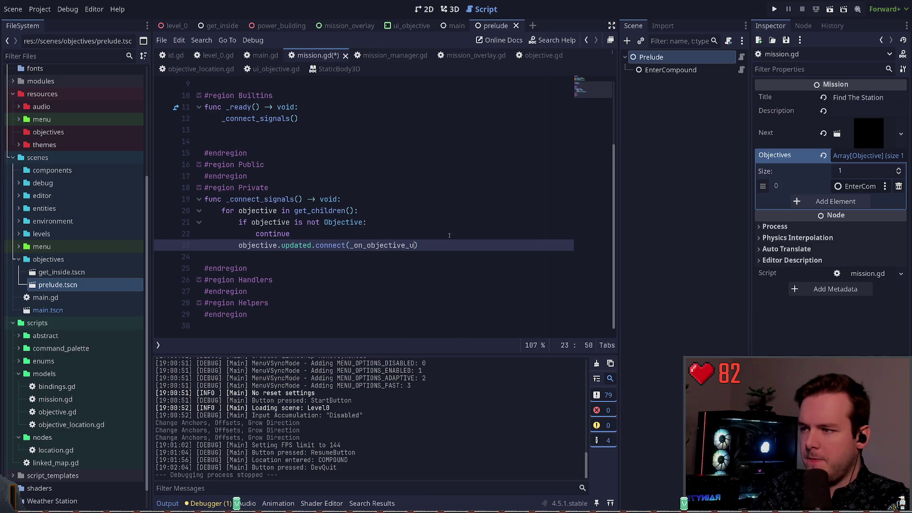
pyautogui.hotkey('shift', 'Up')
pyautogui.hotkey('shift', 'Up')
pyautogui.hotkey('shift', 'Up')
pyautogui.hotkey('shift', 'Home')
pyautogui.press('BackSpace')
# Put pass back in _connect_signals, save mission.gd, and scroll through mission_manager.gd
pyautogui.write('pass')
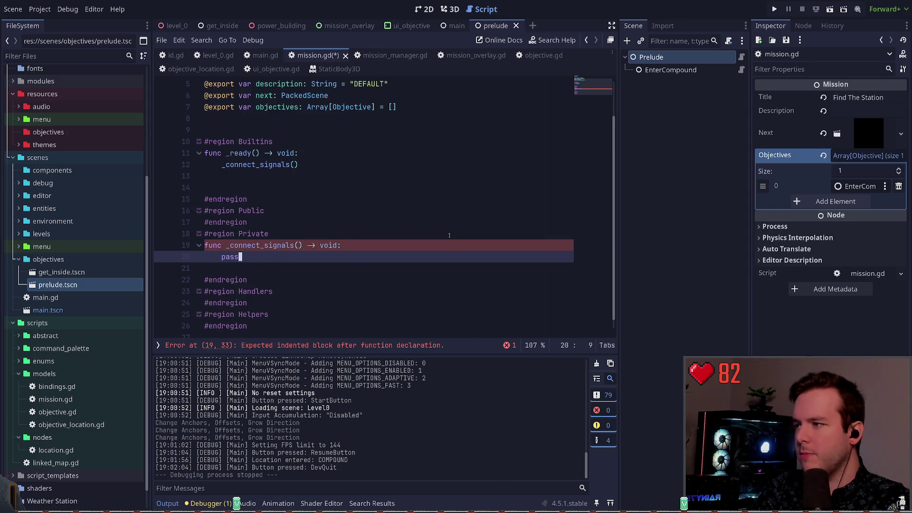
pyautogui.hotkey('ctrl', 's')
pyautogui.click(394, 55)
pyautogui.scroll(-2, 413, 154)
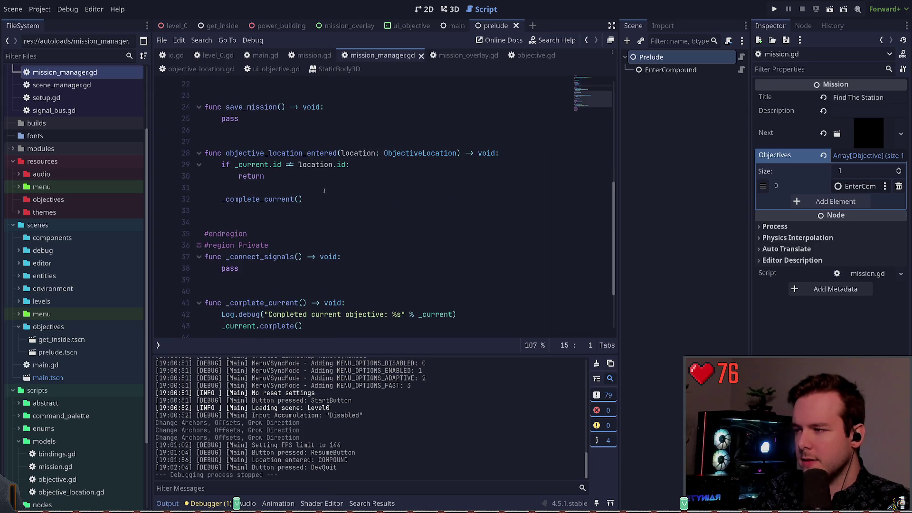
pyautogui.scroll(-2, 325, 191)
pyautogui.scroll(-1, 332, 194)
pyautogui.scroll(3, 323, 237)
# Review how mission_manager.gd loads the current mission, then reopen mission.gd below extends Node
pyautogui.click(275, 291)
pyautogui.scroll(5, 285, 285)
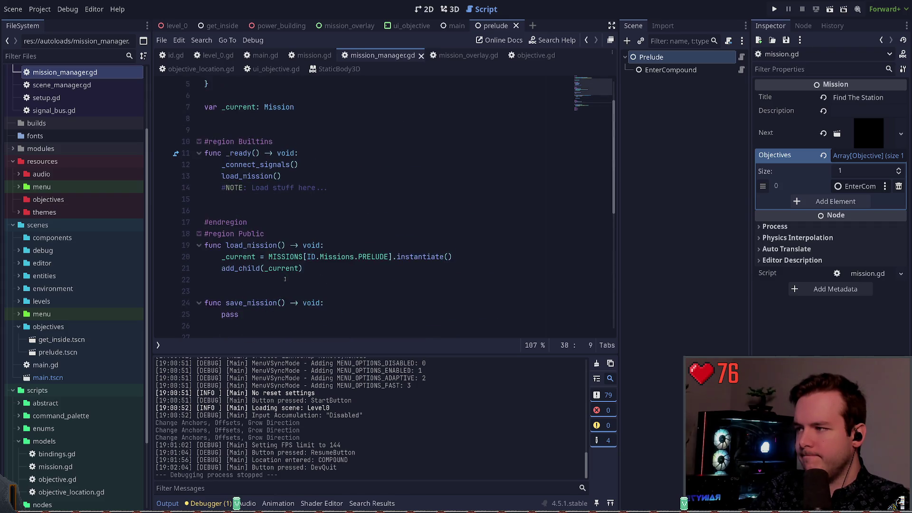
pyautogui.scroll(2, 285, 280)
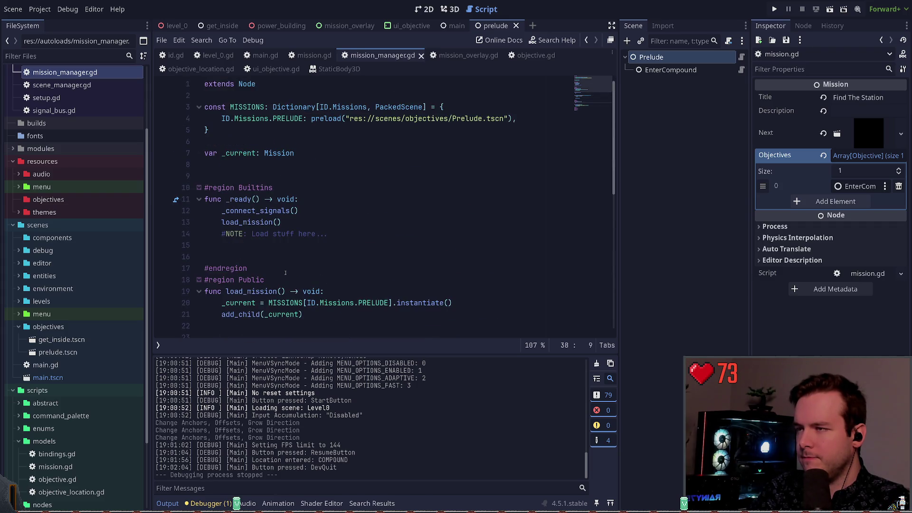
pyautogui.click(306, 146)
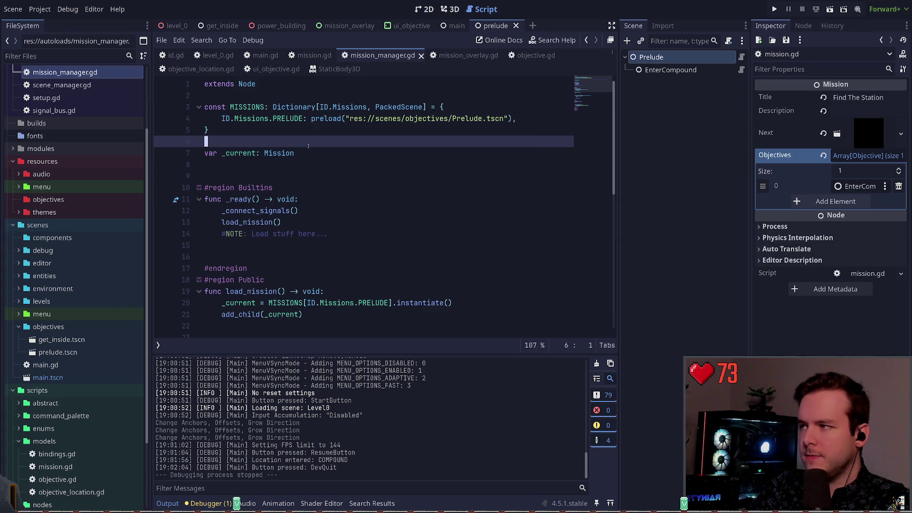
pyautogui.scroll(-9, 461, 212)
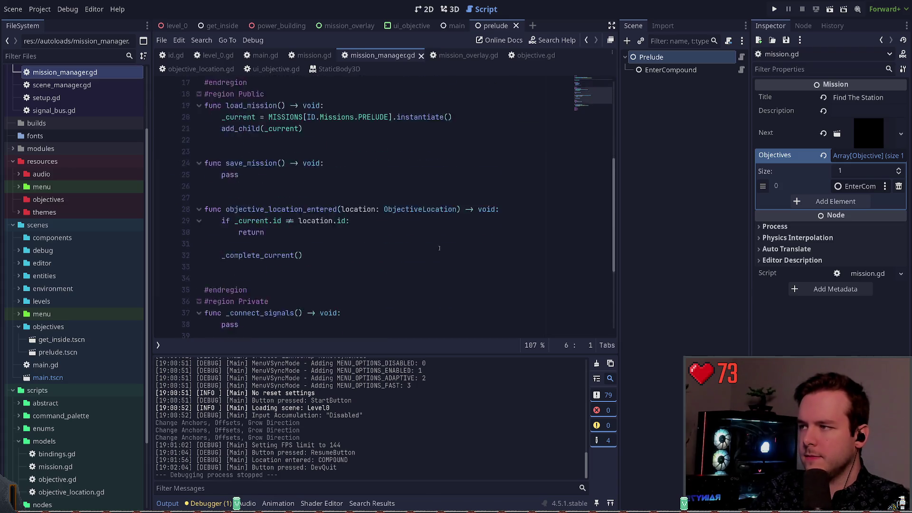
pyautogui.scroll(9, 343, 95)
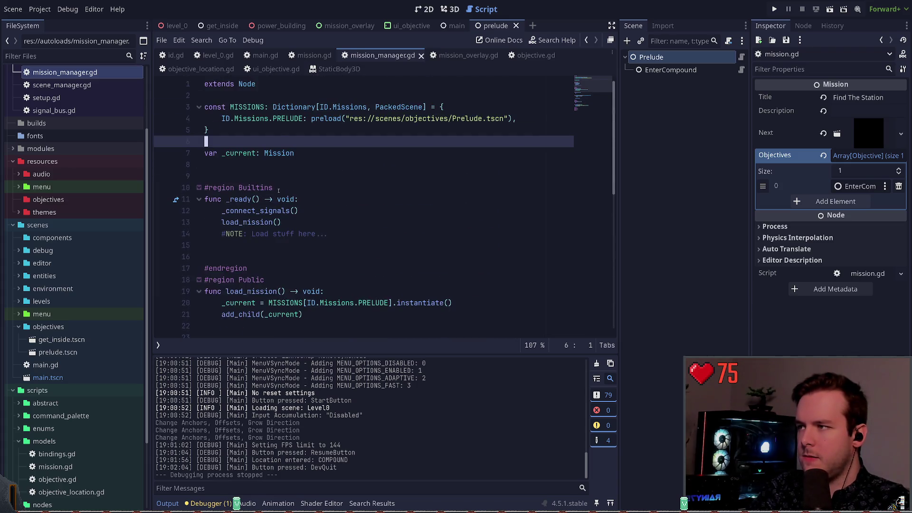
pyautogui.keyDown('ctrl'); pyautogui.click(287, 153); pyautogui.keyUp('ctrl')
pyautogui.click(282, 107)
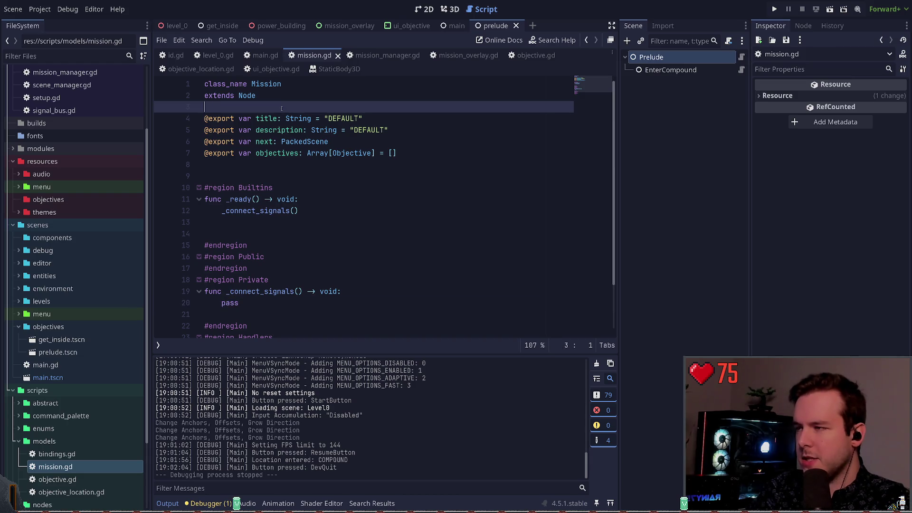
# Add a 'signal completed' declaration below extends Node in mission.gd, then return to mission_manager.gd
pyautogui.press('Return')
pyautogui.press('Return')
pyautogui.press('Up')
pyautogui.write('al completed')
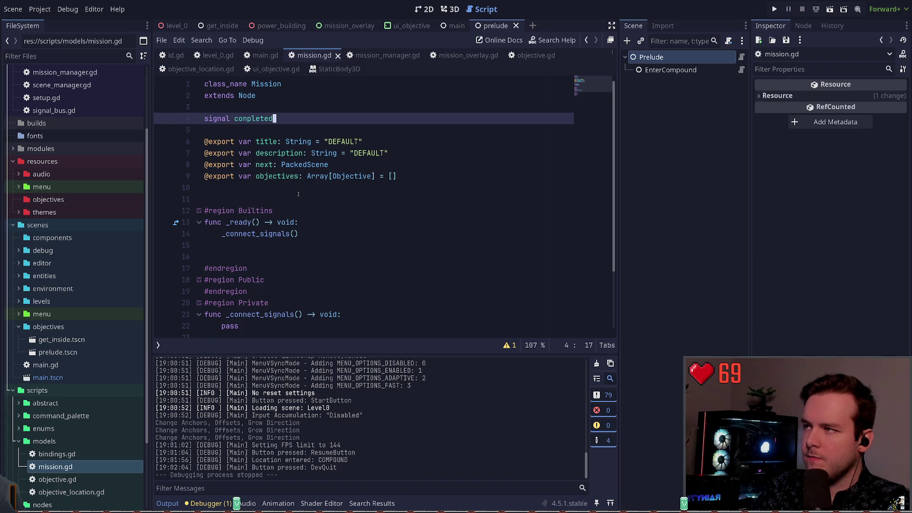
pyautogui.scroll(-3, 298, 193)
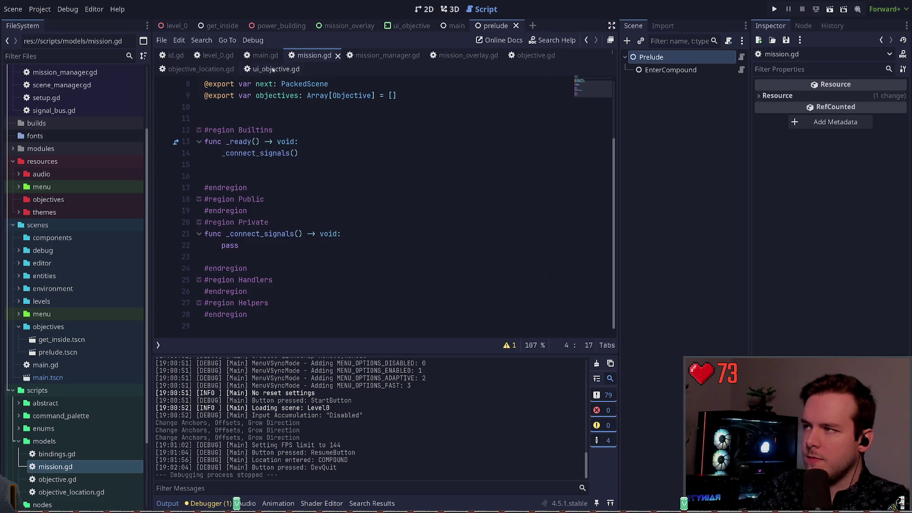
pyautogui.click(382, 55)
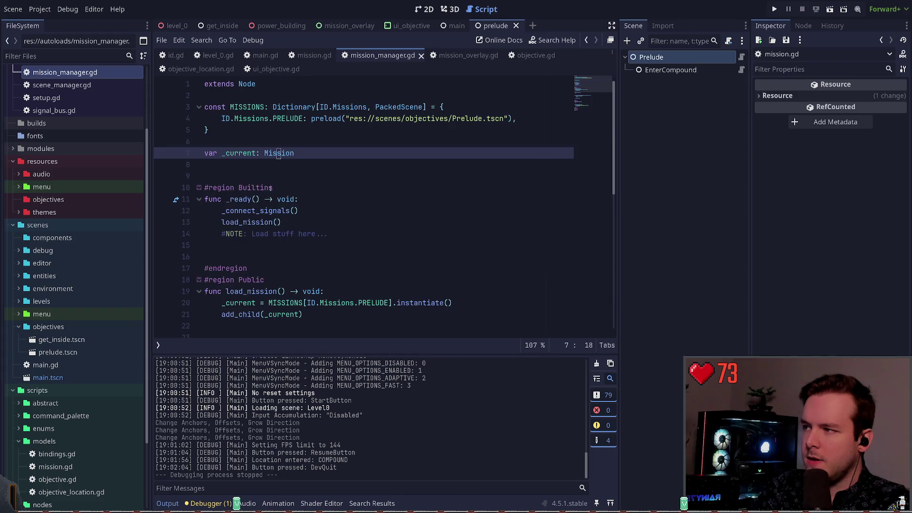
# Delete the objective_location_entered function and its leftover blank lines
pyautogui.scroll(-4, 279, 154)
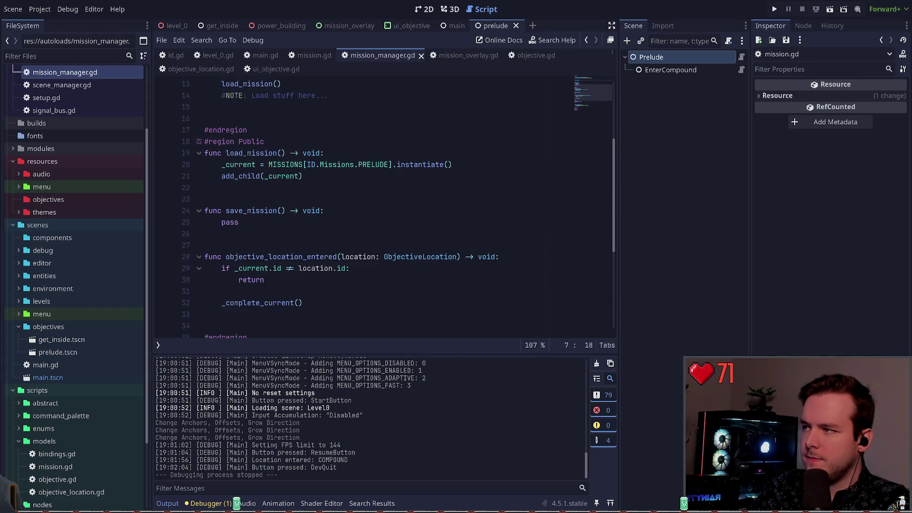
pyautogui.doubleClick(235, 153)
pyautogui.scroll(-2, 235, 187)
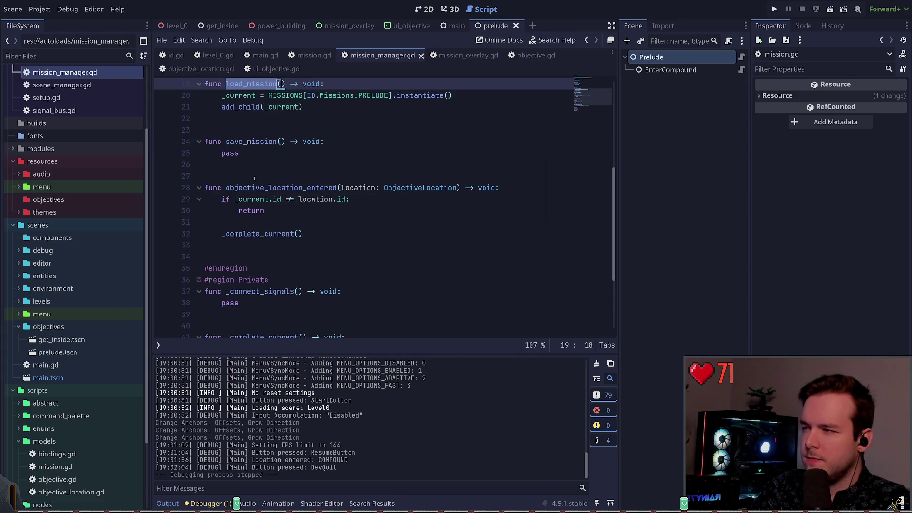
pyautogui.scroll(-2, 235, 188)
pyautogui.moveTo(304, 165); pyautogui.dragTo(186, 122)
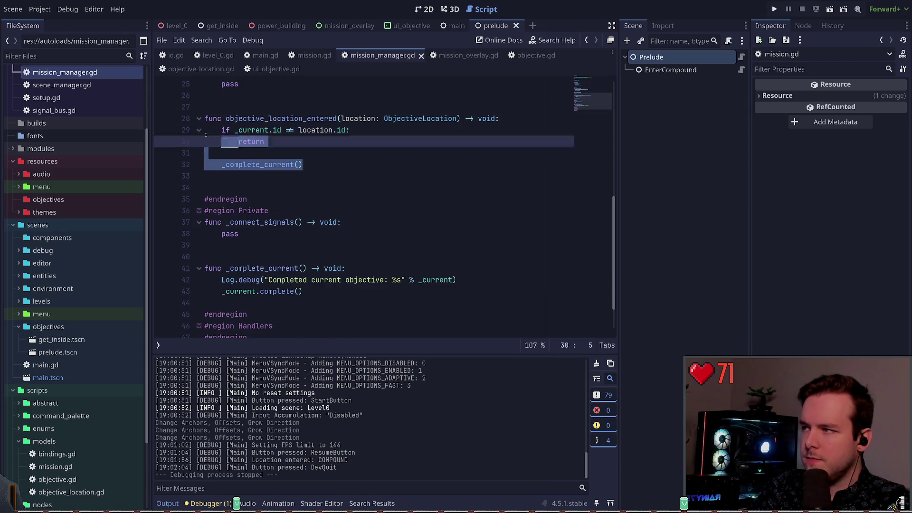
pyautogui.press('Escape')
pyautogui.scroll(1, 311, 124)
pyautogui.press('Down')
pyautogui.press('Down')
pyautogui.press('Down')
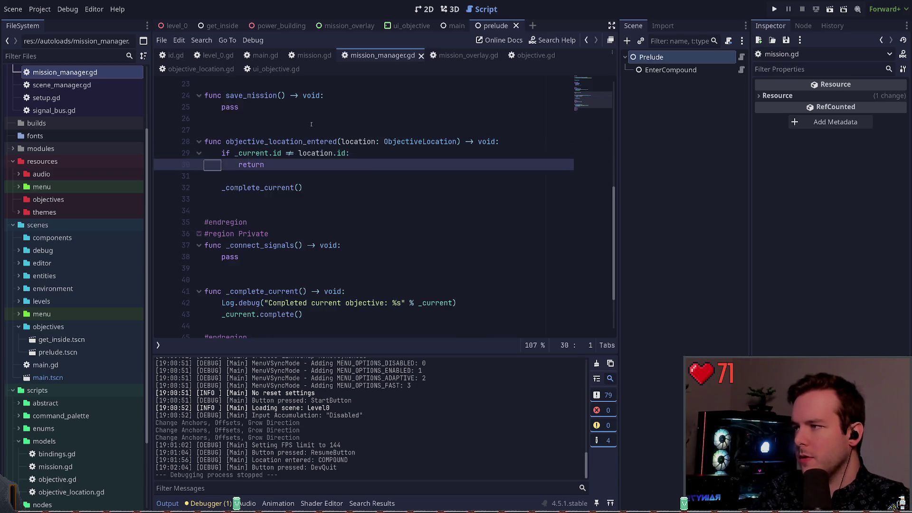
pyautogui.hotkey('shift', 'Up')
pyautogui.hotkey('shift', 'Up')
pyautogui.hotkey('shift', 'Up')
pyautogui.press('Delete')
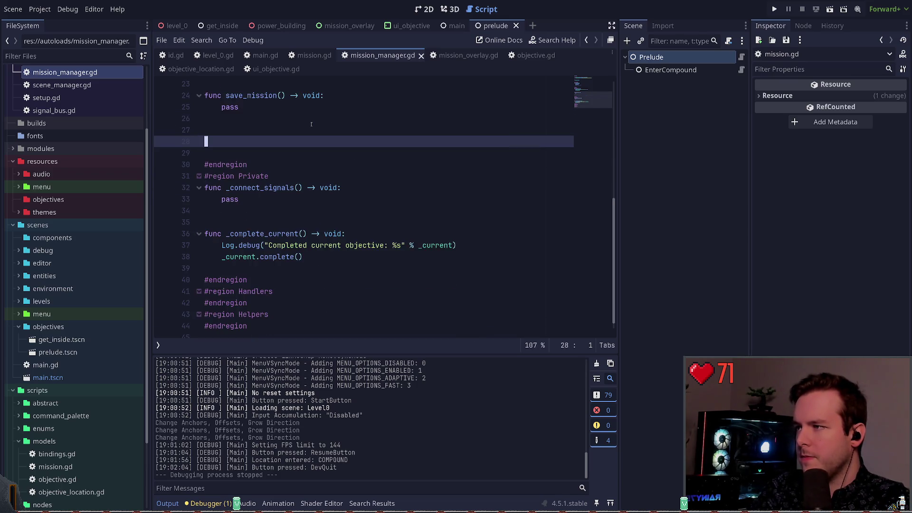
pyautogui.press('Delete')
pyautogui.press('Down')
pyautogui.press('Down')
pyautogui.press('Down')
pyautogui.press('Down')
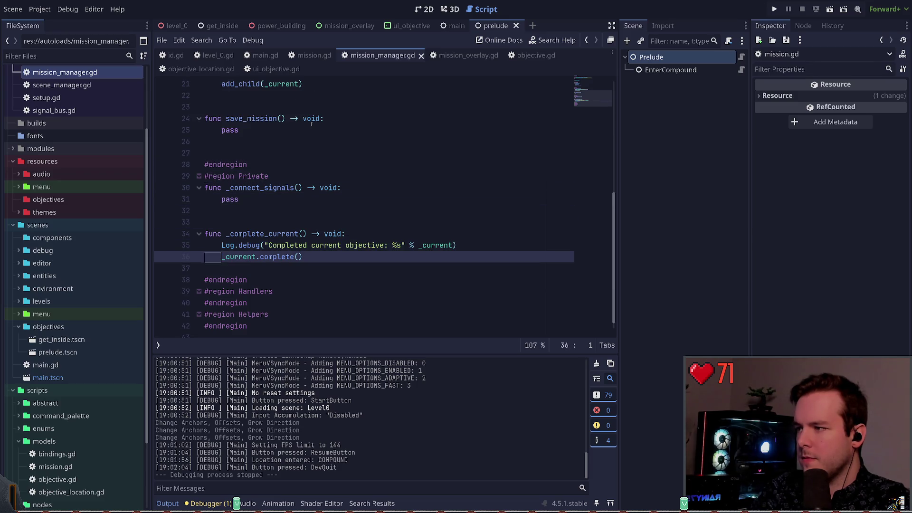
# Review the _current declaration and the _connect_signals body in mission_manager.gd
pyautogui.scroll(4, 384, 128)
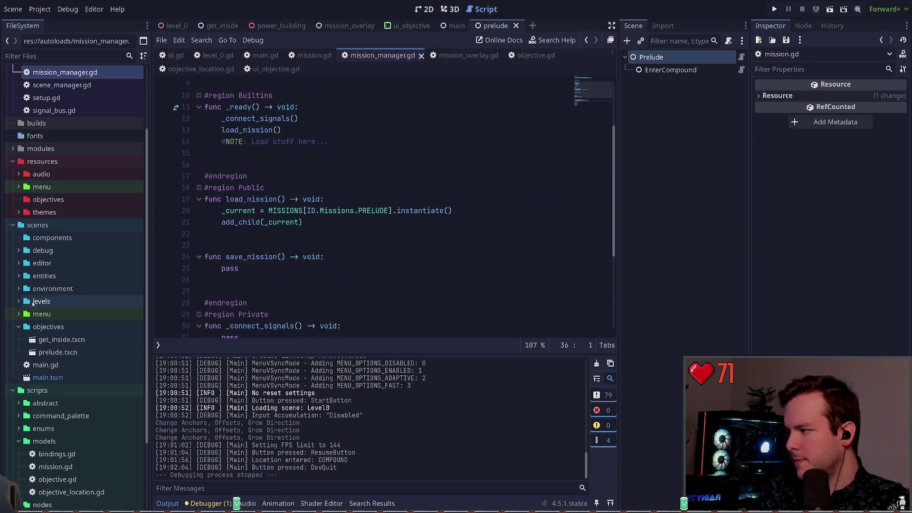
pyautogui.scroll(3, 286, 200)
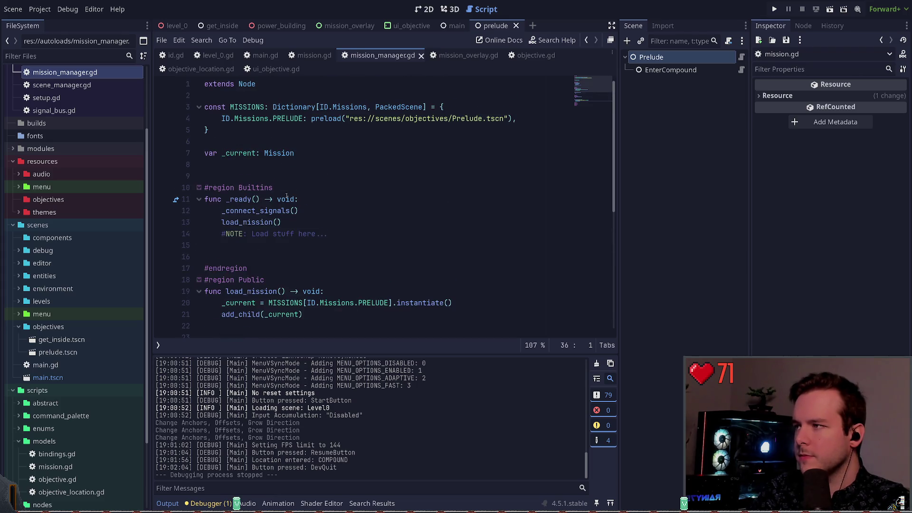
pyautogui.doubleClick(256, 153)
pyautogui.click(303, 153)
pyautogui.scroll(-4, 304, 221)
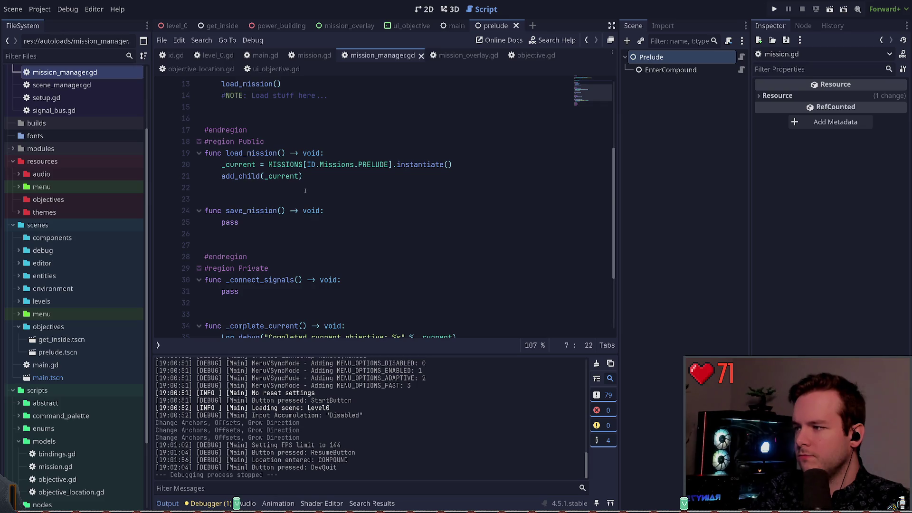
pyautogui.scroll(-4, 306, 191)
pyautogui.doubleClick(259, 186)
pyautogui.click(242, 199)
# Put the caret at the end of the add_child(_current) line in load_mission()
pyautogui.scroll(5, 301, 204)
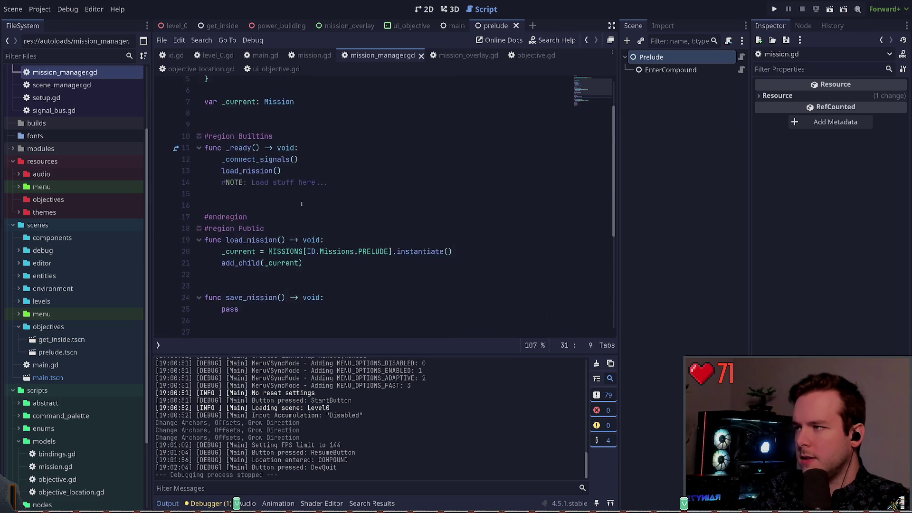
pyautogui.scroll(2, 301, 204)
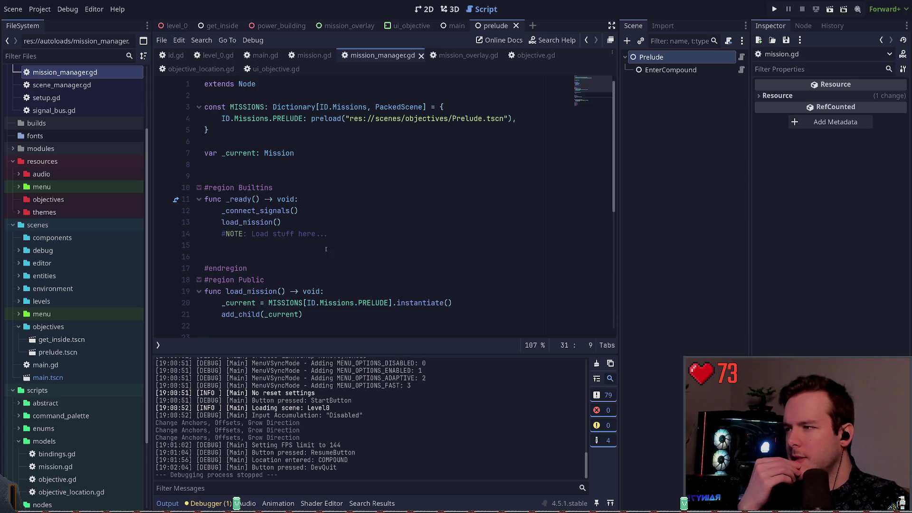
pyautogui.scroll(-7, 318, 241)
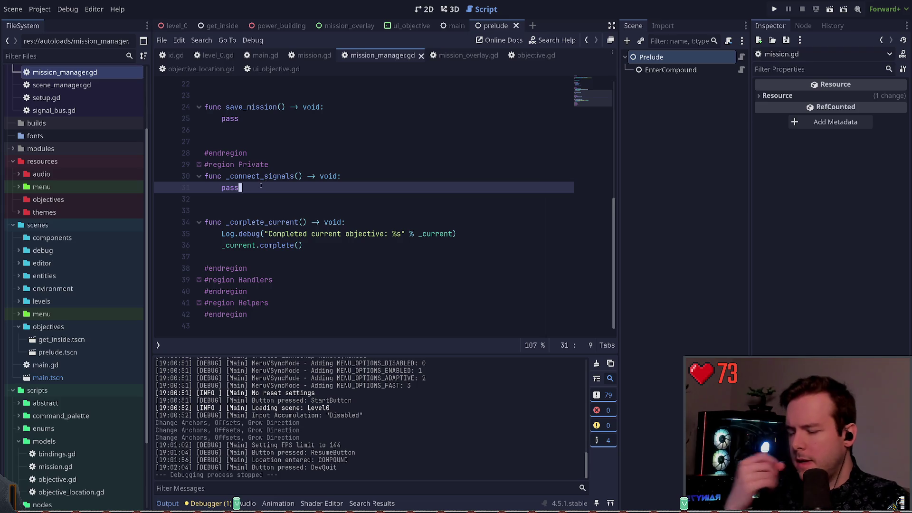
pyautogui.scroll(6, 266, 197)
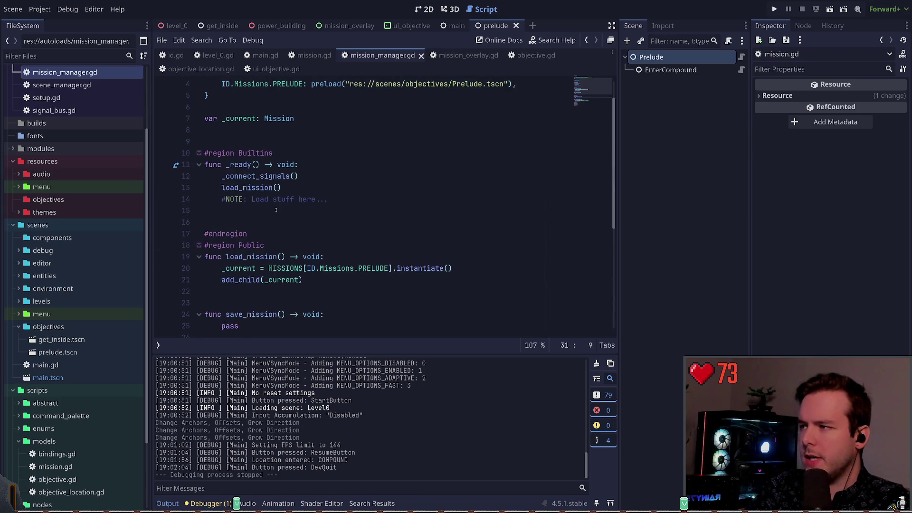
pyautogui.scroll(-2, 281, 210)
pyautogui.click(339, 211)
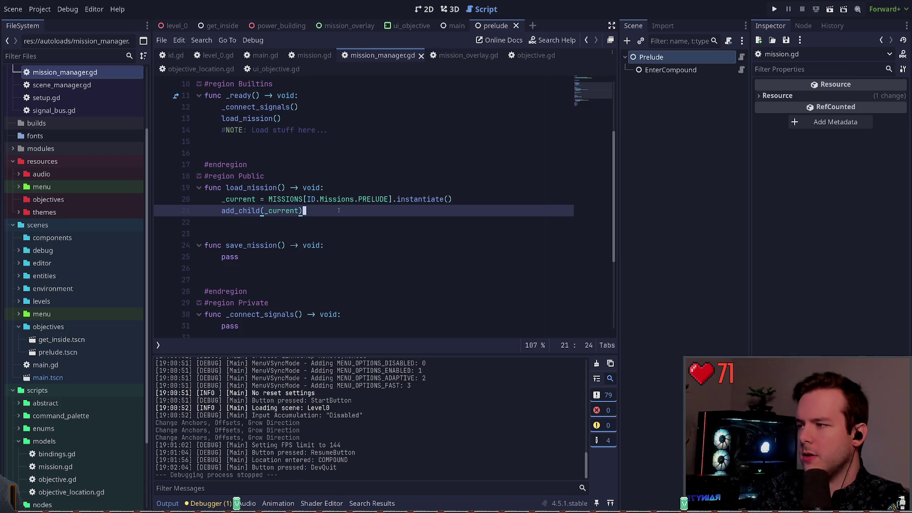
# Add _current.completed.connect(_on_mission_completed) above add_child(_current) and save
pyautogui.hotkey('ctrl', 'shift', 'Return')
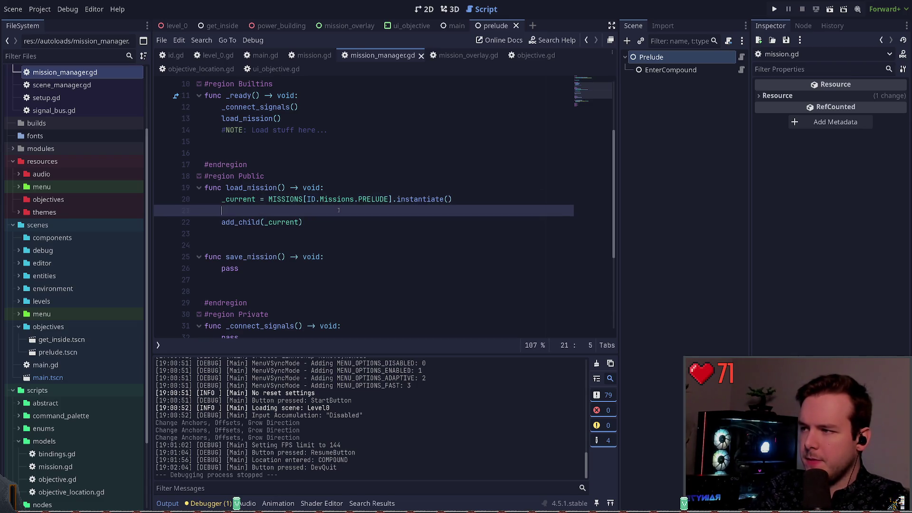
pyautogui.write('_current.completed.connec')
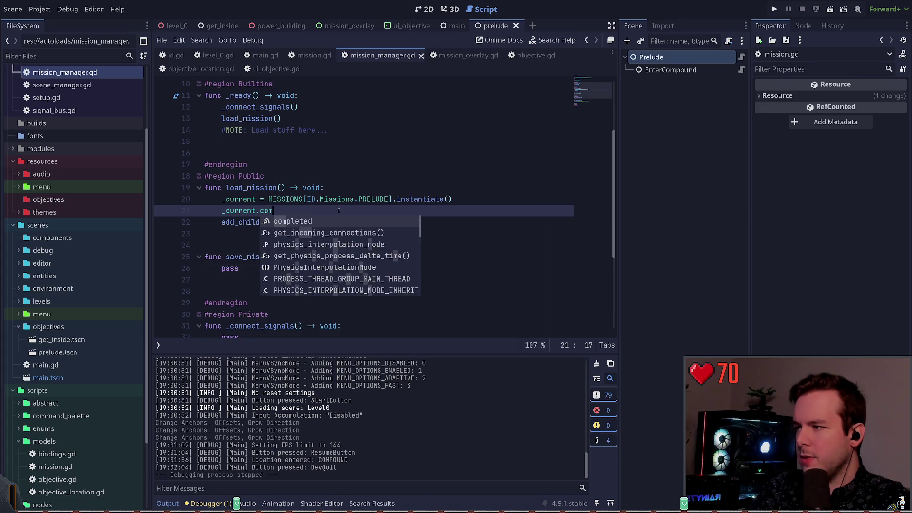
pyautogui.press('Return')
pyautogui.write('_on')
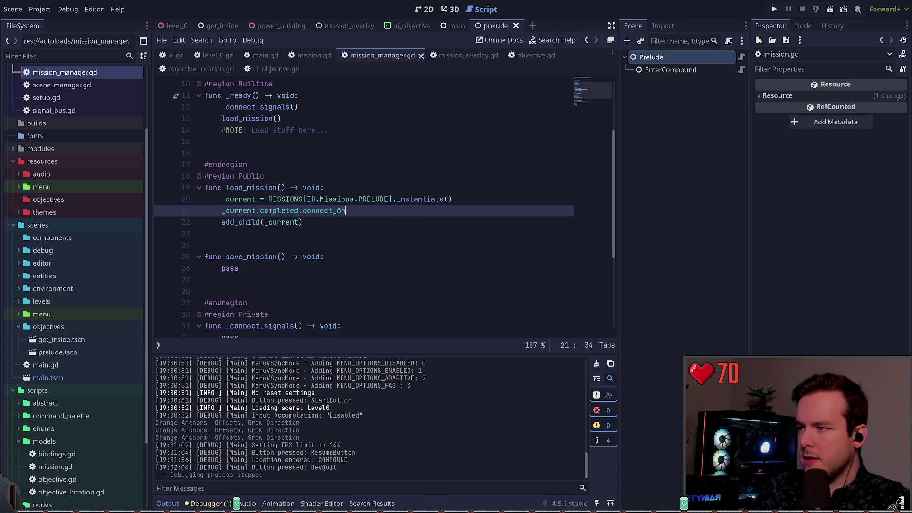
pyautogui.write('_mission_co')
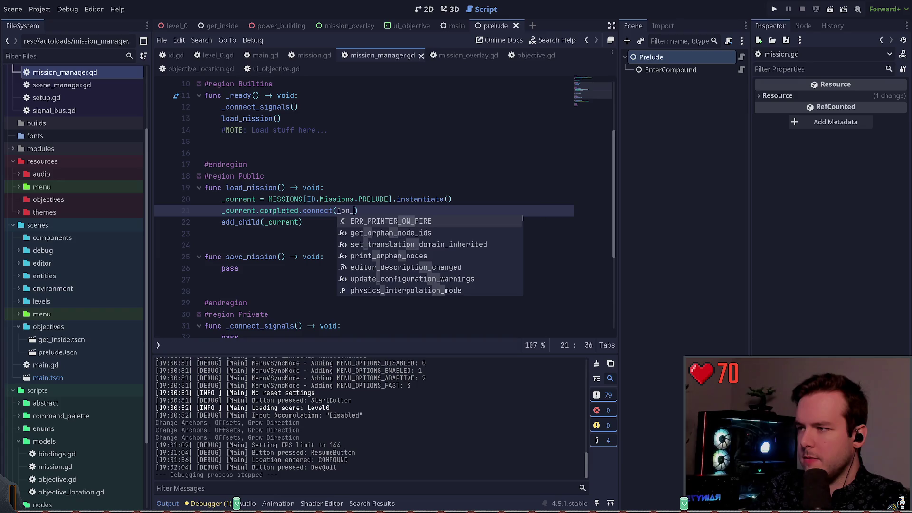
pyautogui.write('mpleted')
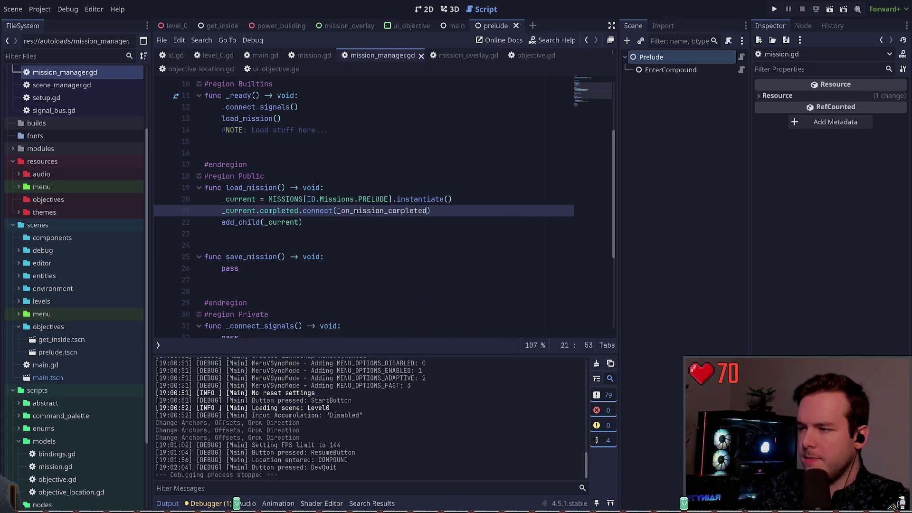
pyautogui.hotkey('ctrl', 's')
# Declare func _on_mission_completed() -> void: under the #region Handlers line
pyautogui.scroll(-1, 458, 211)
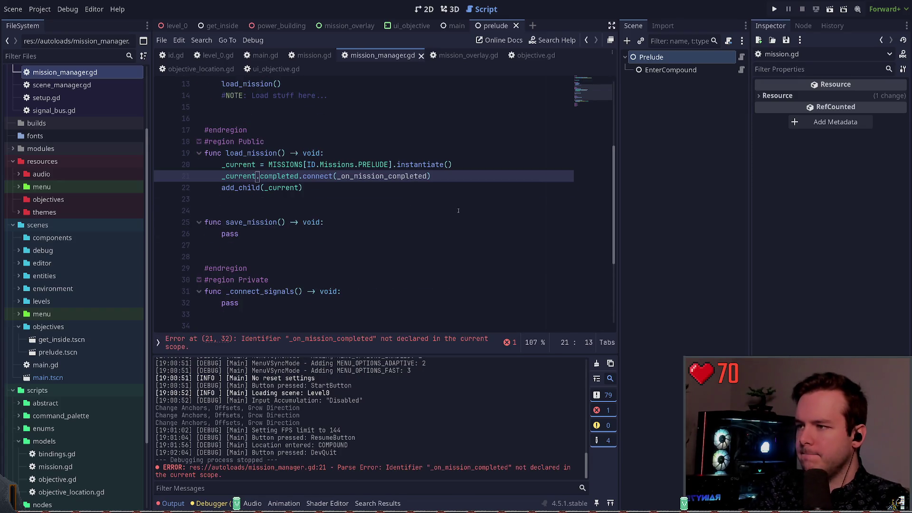
pyautogui.doubleClick(422, 177)
pyautogui.hotkey('ctrl', 'c')
pyautogui.scroll(-4, 372, 229)
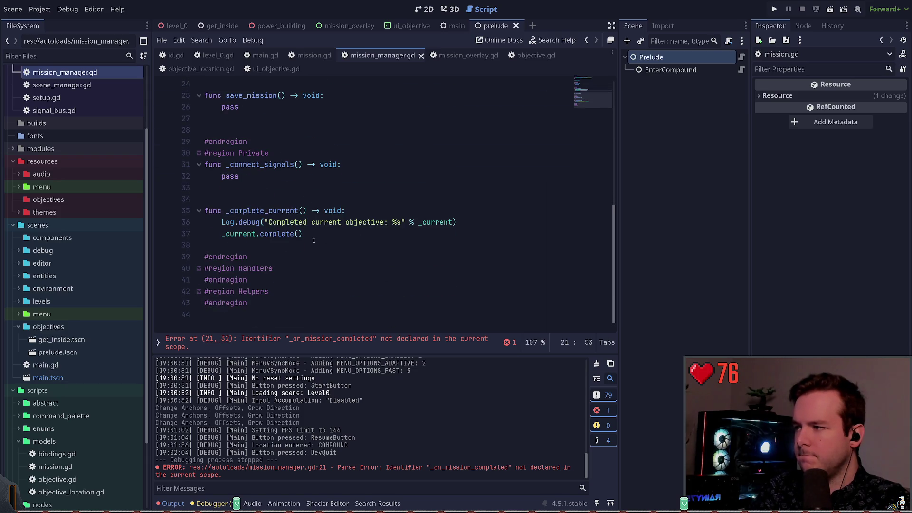
pyautogui.click(316, 266)
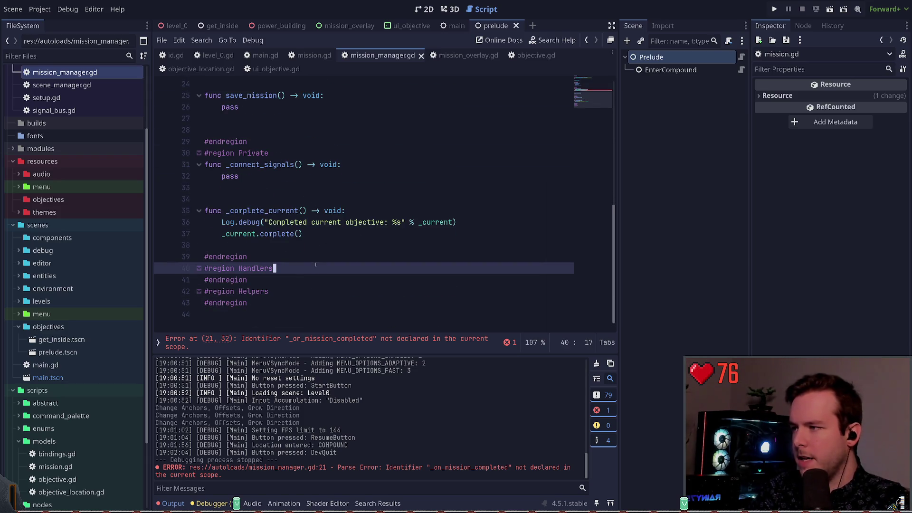
pyautogui.press('Return')
pyautogui.press('Return')
pyautogui.press('Up')
pyautogui.write('fun')
pyautogui.hotkey('ctrl', 'v')
pyautogui.write('() -> void:')
# Give the handler a body calling _current.queue_free() and save the script
pyautogui.press('Return')
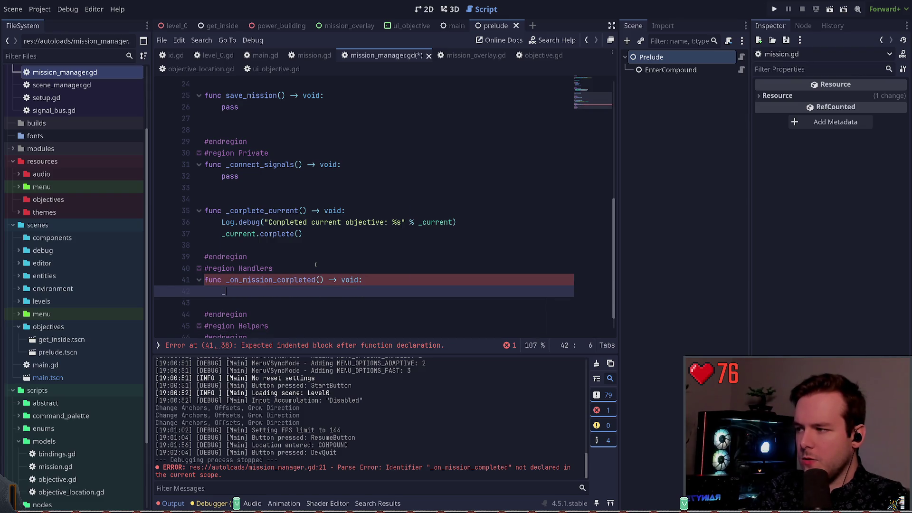
pyautogui.write('current.que')
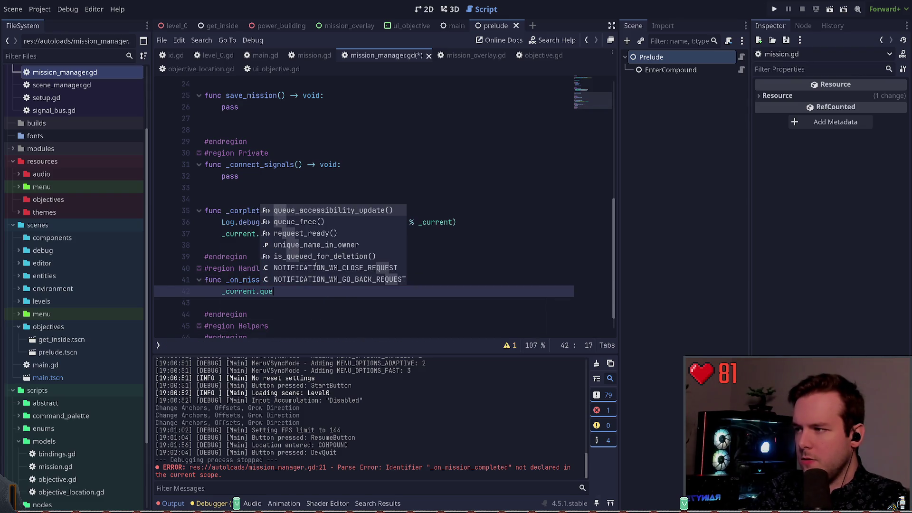
pyautogui.press('Down')
pyautogui.press('Return')
pyautogui.press('Return')
pyautogui.write('_c')
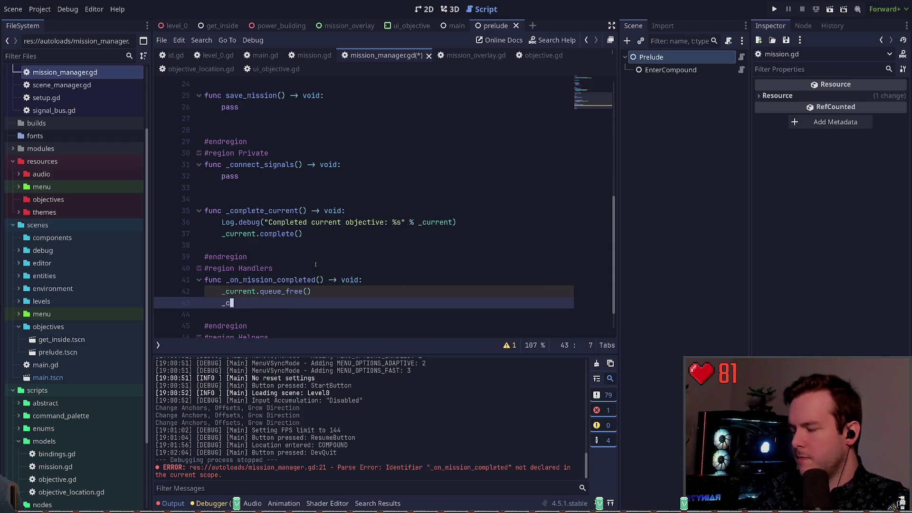
pyautogui.hotkey('ctrl', 'shift', 'k')
pyautogui.hotkey('ctrl', 's')
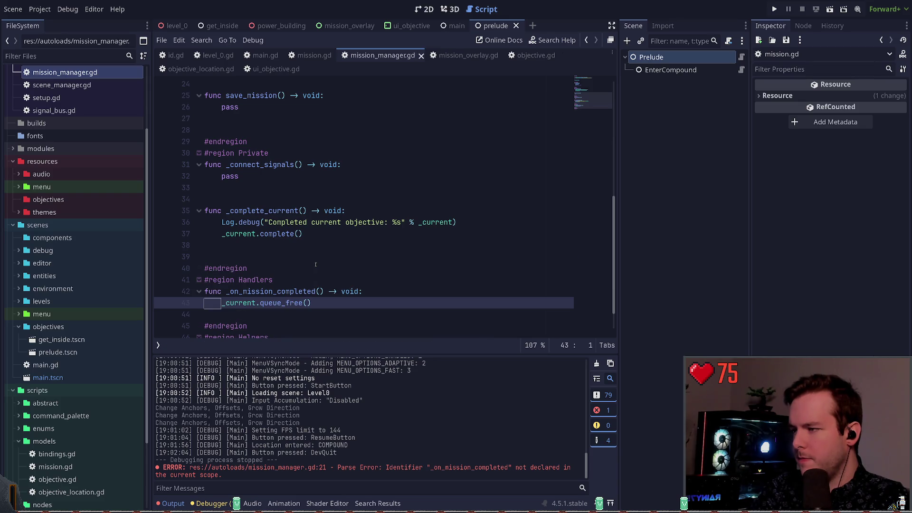
# Add a new indented line after the queue_free call in the handler
pyautogui.scroll(-1, 316, 264)
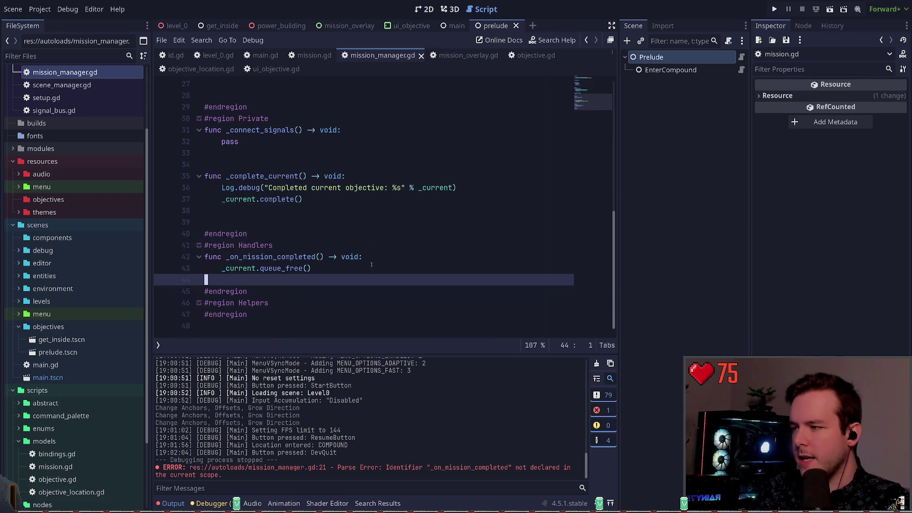
pyautogui.click(347, 268)
pyautogui.press('Down')
pyautogui.press('End')
pyautogui.press('Return')
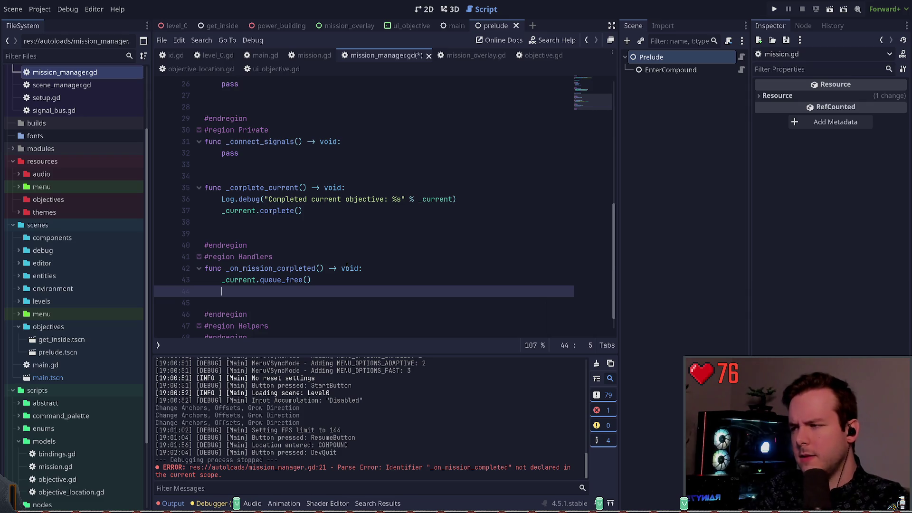
# Add _current = _current.next.instantiate() above the queue_free call
pyautogui.scroll(8, 346, 266)
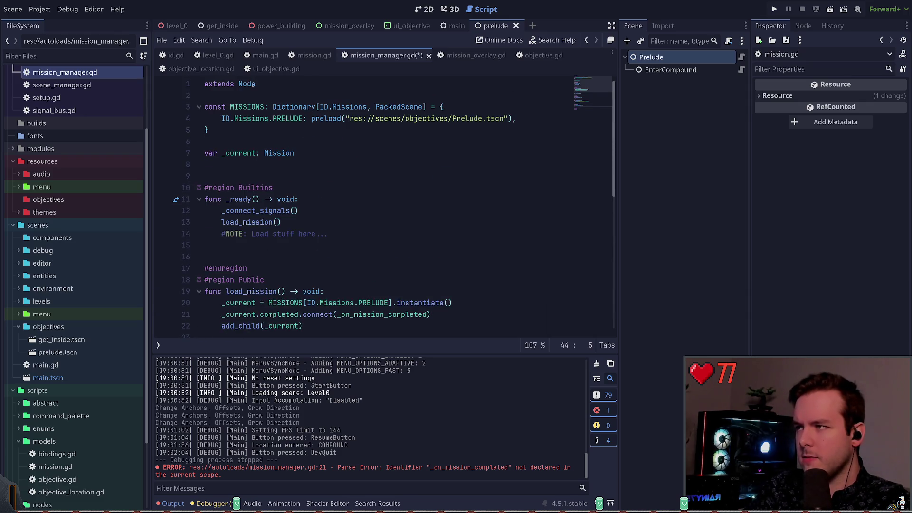
pyautogui.scroll(-9, 309, 267)
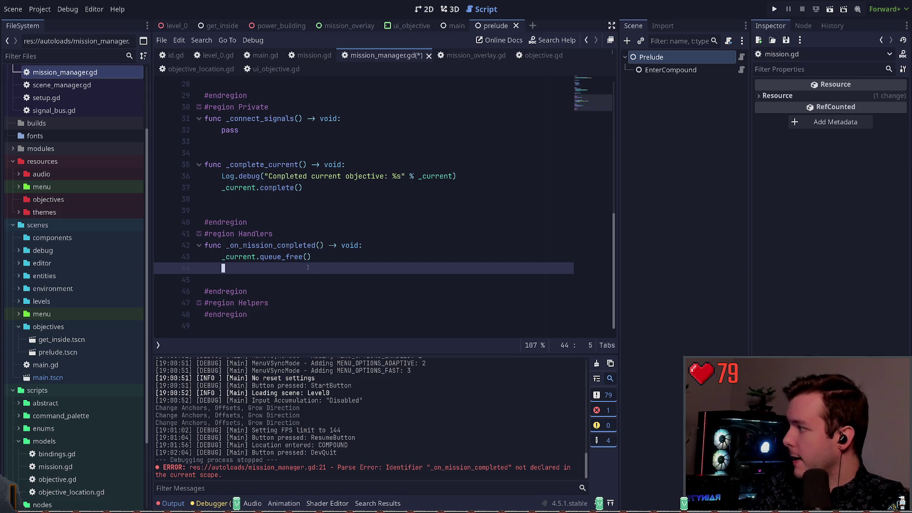
pyautogui.scroll(1, 307, 268)
pyautogui.write('current =')
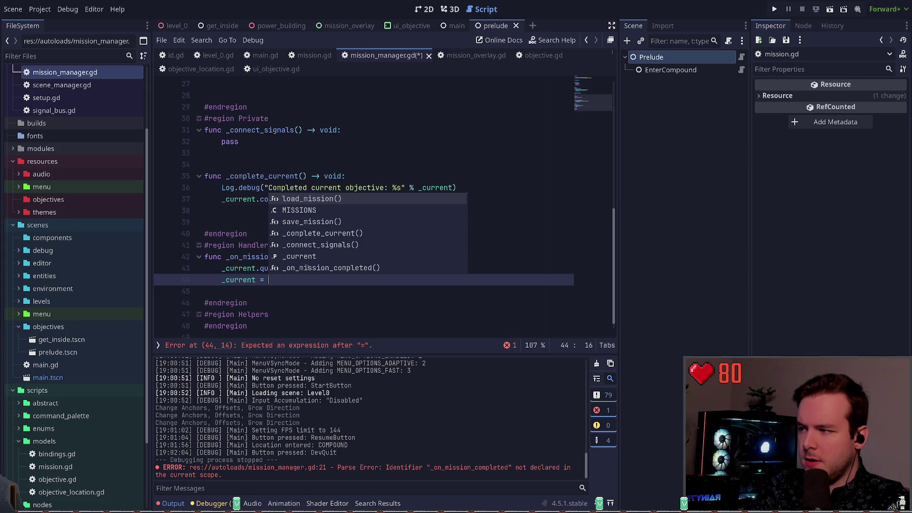
pyautogui.press('Escape')
pyautogui.hotkey('alt', 'Up')
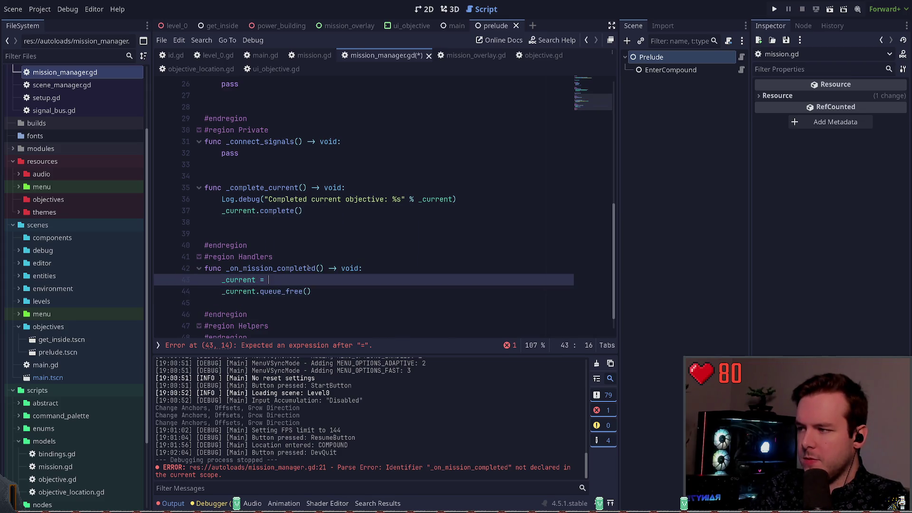
pyautogui.write('_current.nex')
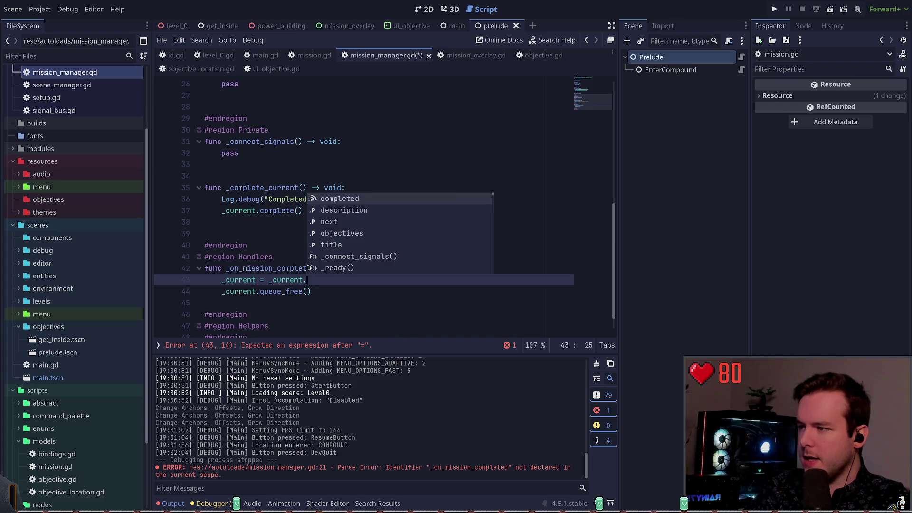
pyautogui.write('t.ins')
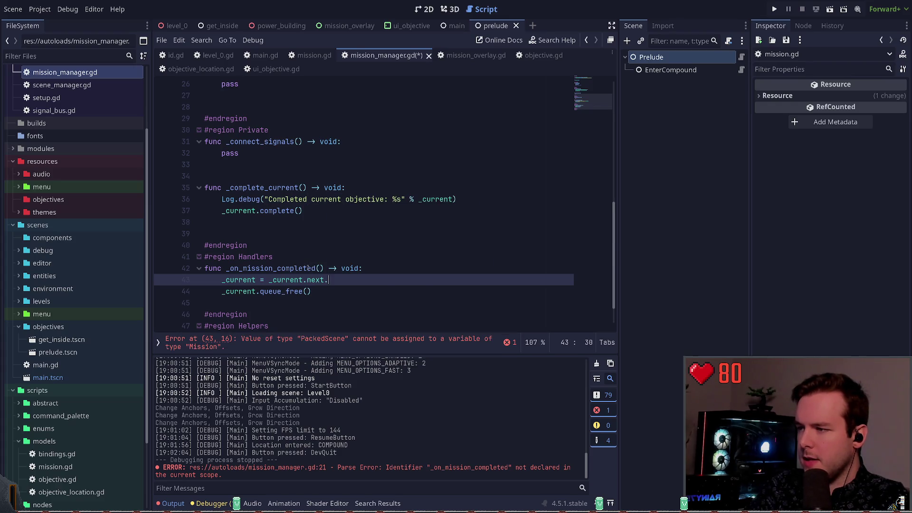
pyautogui.press('Return')
pyautogui.write(')')
pyautogui.press('Home')
pyautogui.hotkey('ctrl', 'Right')
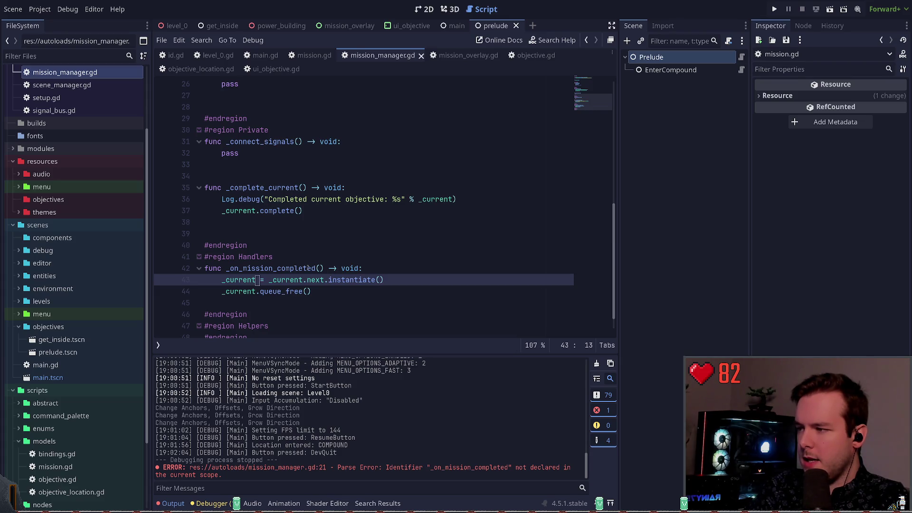
# Store the current mission in old and instantiate old.next instead of _current.next
pyautogui.hotkey('ctrl', 'shift', 'Return')
pyautogui.write('old =')
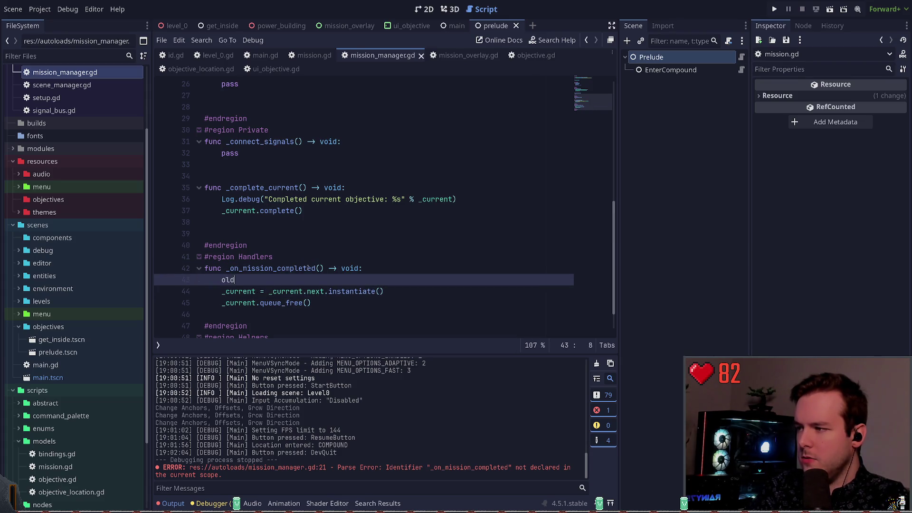
pyautogui.write(' _cu')
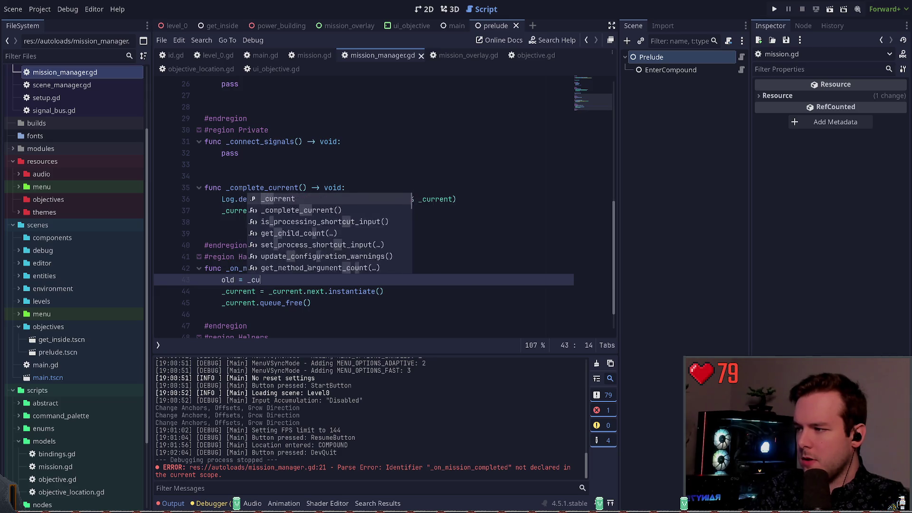
pyautogui.press('Return')
pyautogui.press('Down')
pyautogui.press('Left')
pyautogui.hotkey('ctrl', 'Left')
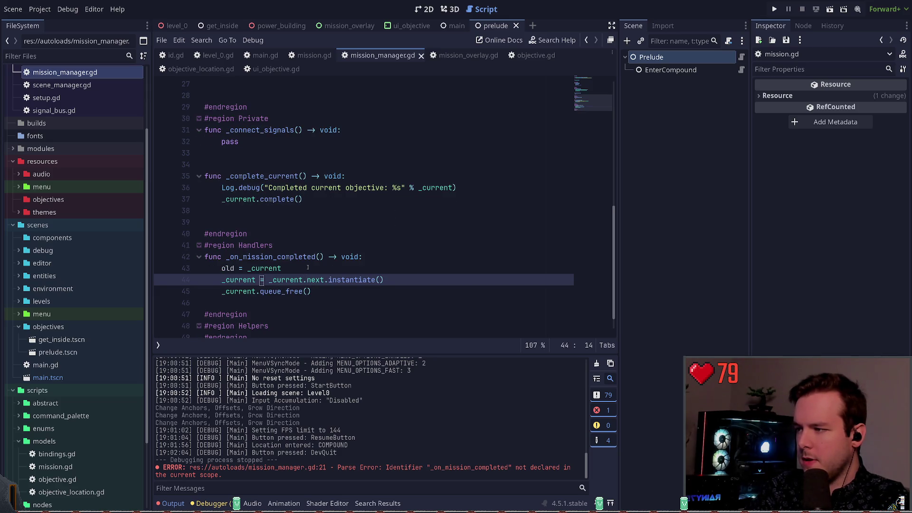
pyautogui.hotkey('ctrl', 'Delete')
pyautogui.write('old')
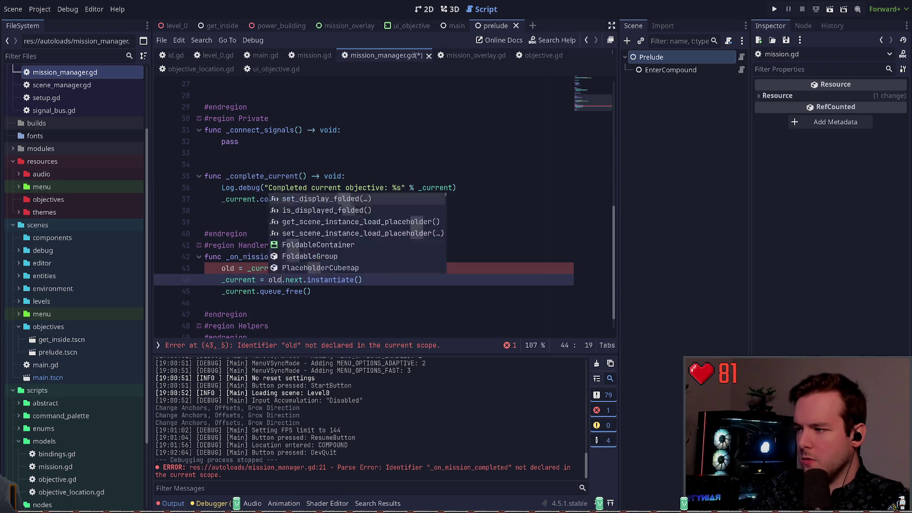
# Change the last line to old.queue_free() and add a Mission type to old
pyautogui.press('Down')
pyautogui.hotkey('ctrl', 'Left')
pyautogui.hotkey('ctrl', 'Left')
pyautogui.hotkey('ctrl', 'Delete')
pyautogui.write('old')
pyautogui.press('Escape')
pyautogui.press('Up')
pyautogui.press('Up')
pyautogui.write(': var ')
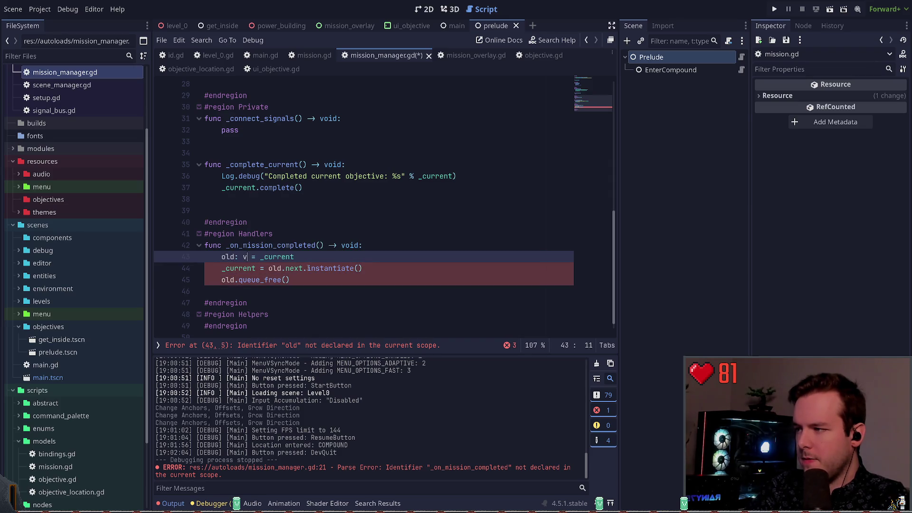
pyautogui.write('Mission')
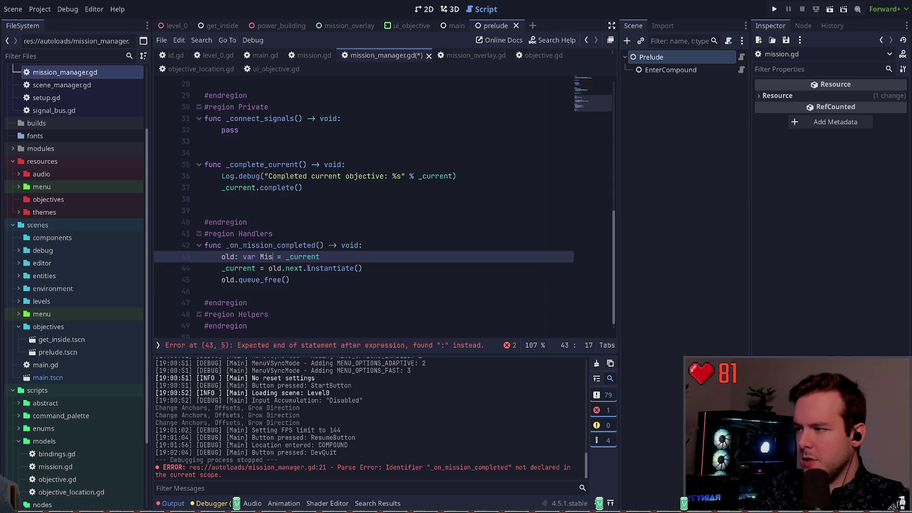
pyautogui.press('Down')
pyautogui.hotkey('ctrl', 's')
# Fix the declaration to read var old: Mission and save the script
pyautogui.press('Up')
pyautogui.press('Home')
pyautogui.write('var')
pyautogui.hotkey('ctrl', 'Right')
pyautogui.hotkey('ctrl', 'Right')
pyautogui.hotkey('ctrl', 'Delete')
pyautogui.press('Down')
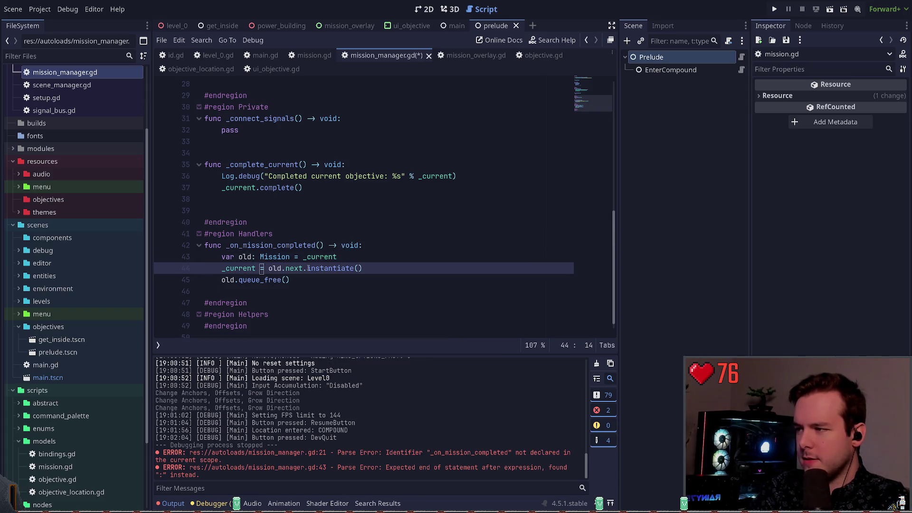
pyautogui.hotkey('ctrl', 's')
pyautogui.press('Down')
pyautogui.press('End')
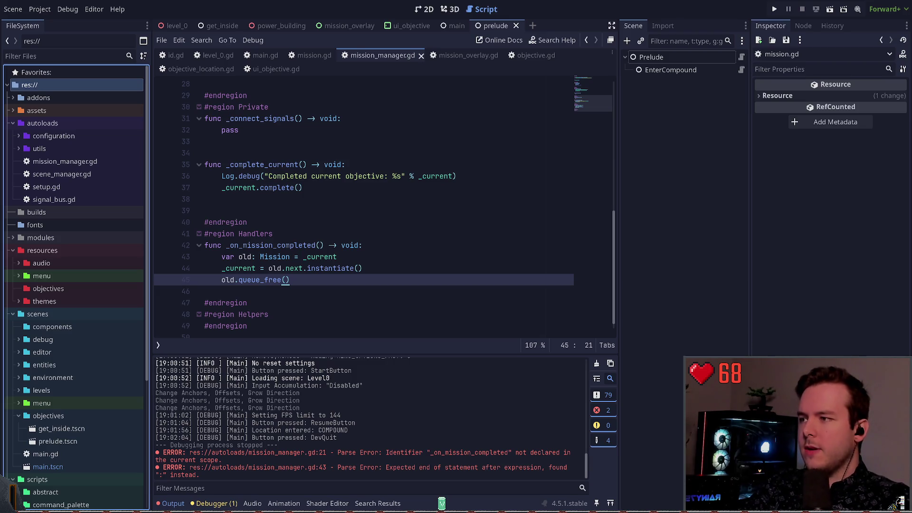
# Place the caret in the _on_mission_completed() signature
pyautogui.click(325, 245)
# Review the Handlers region and the completed signal connection in mission_manager.gd
pyautogui.moveTo(289, 279); pyautogui.dragTo(175, 236)
pyautogui.doubleClick(304, 245)
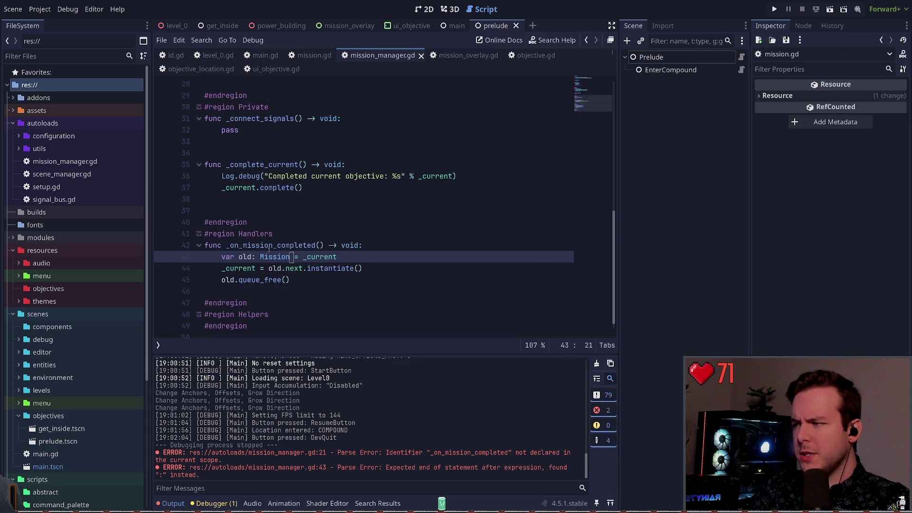
pyautogui.scroll(5, 320, 231)
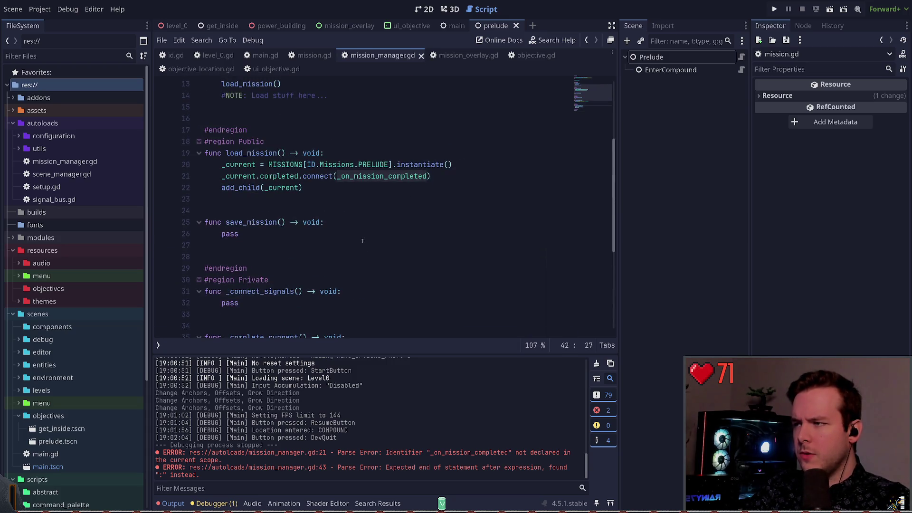
pyautogui.click(314, 199)
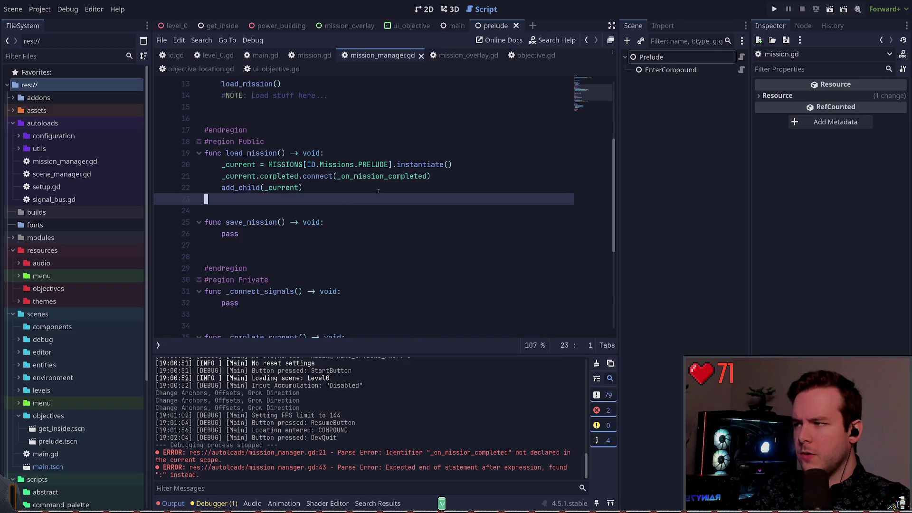
pyautogui.doubleClick(247, 175)
pyautogui.doubleClick(299, 176)
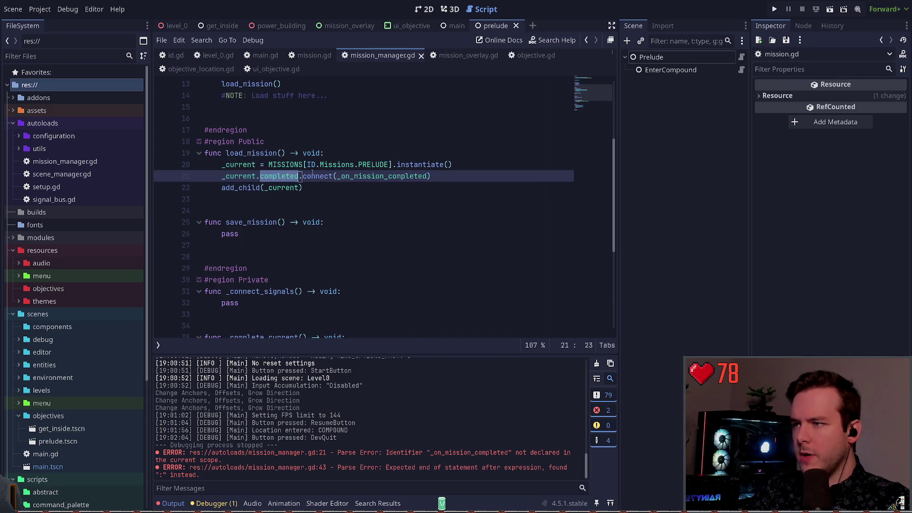
pyautogui.scroll(4, 300, 176)
pyautogui.click(316, 174)
# Jump to the Mission class, then look over objective_location.gd and ui_objective.gd
pyautogui.keyDown('ctrl'); pyautogui.click(275, 155); pyautogui.keyUp('ctrl')
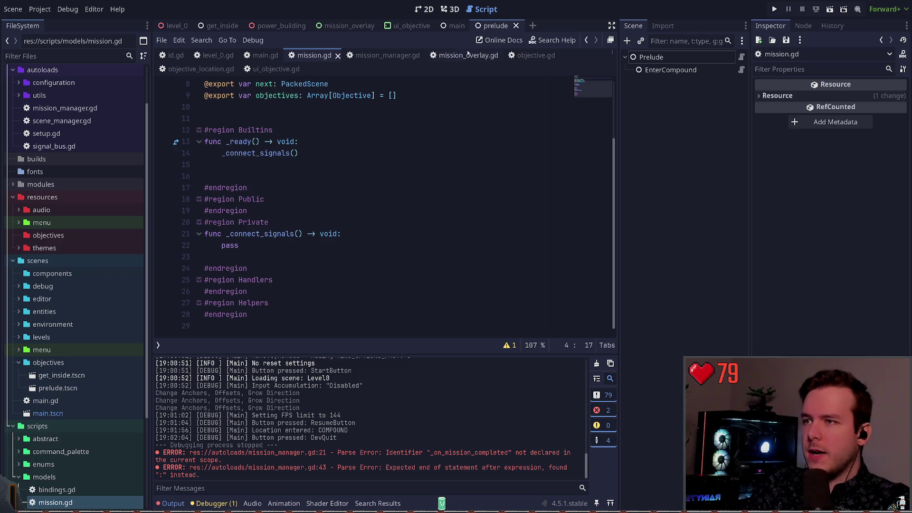
pyautogui.click(214, 70)
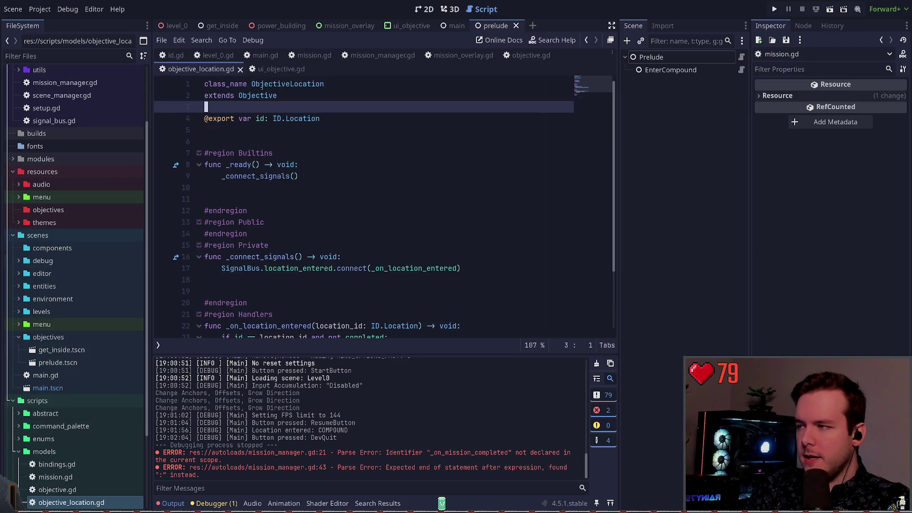
pyautogui.scroll(-2, 263, 149)
pyautogui.click(275, 70)
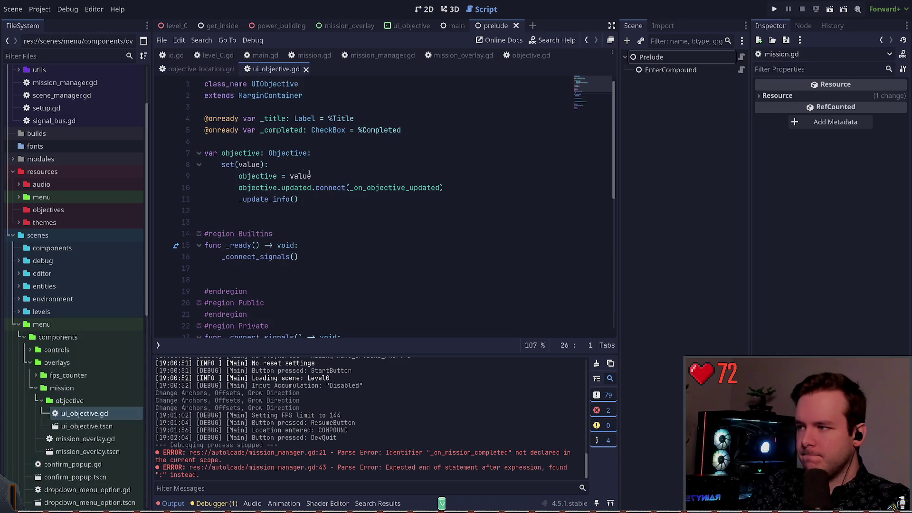
pyautogui.scroll(-1, 311, 176)
pyautogui.scroll(1, 311, 175)
pyautogui.scroll(-8, 313, 178)
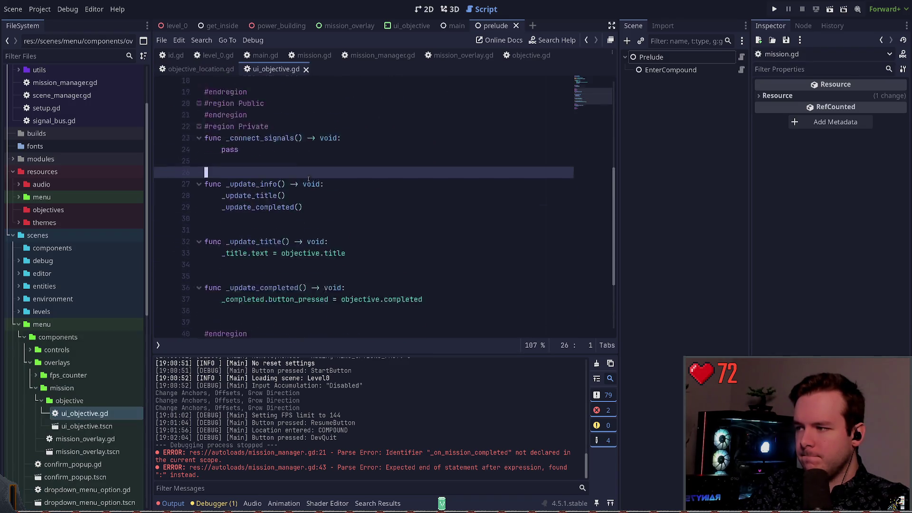
pyautogui.scroll(4, 313, 180)
# Look over the objective.gd and mission_overlay.gd scripts
pyautogui.click(531, 55)
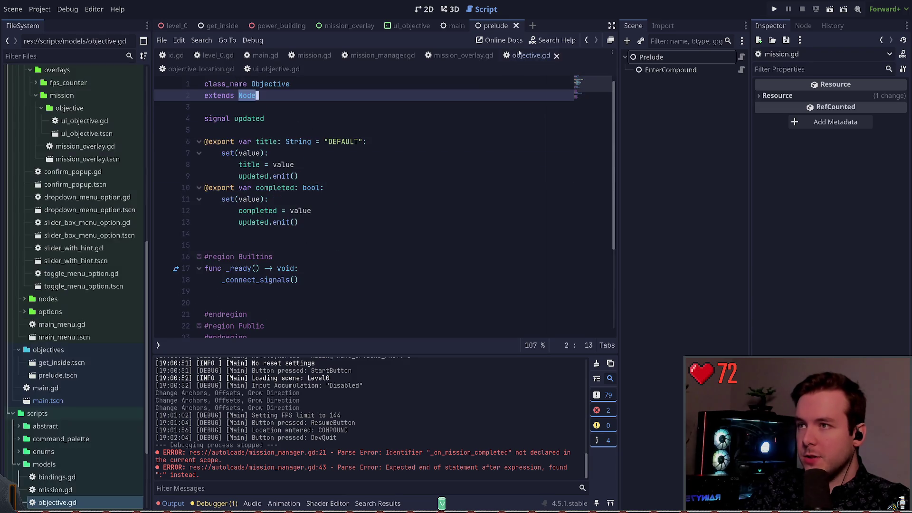
pyautogui.scroll(-4, 379, 169)
pyautogui.click(463, 55)
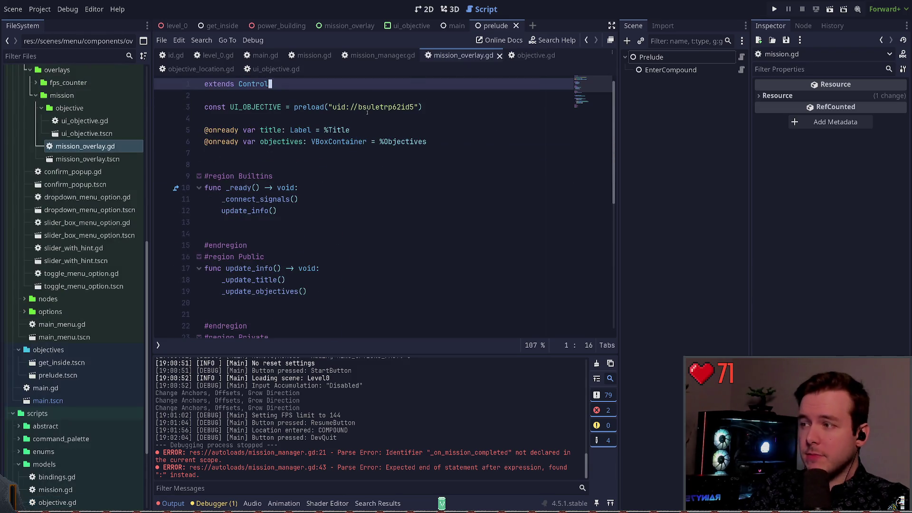
pyautogui.scroll(-7, 326, 176)
pyautogui.scroll(-1, 323, 180)
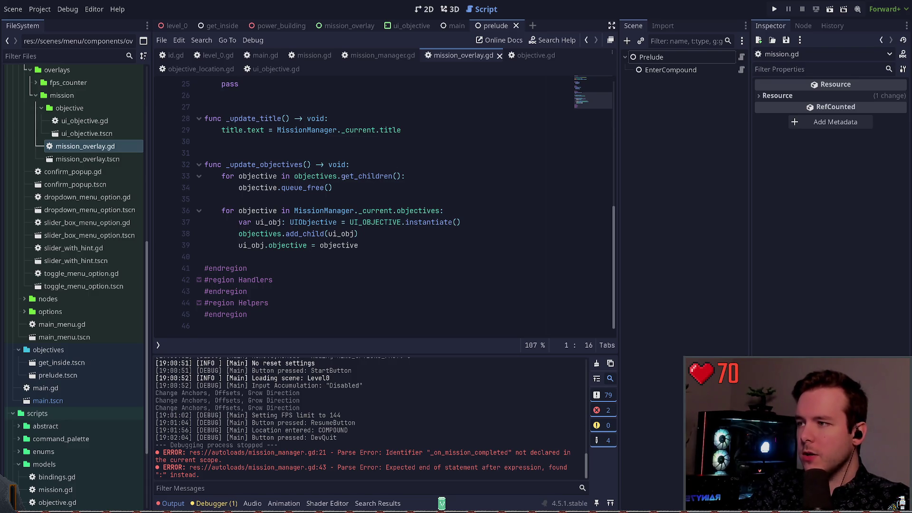
pyautogui.scroll(1, 356, 227)
pyautogui.click(386, 164)
# Go back through mission_manager.gd to mission.gd and place the caret after _connect_signals()
pyautogui.click(383, 55)
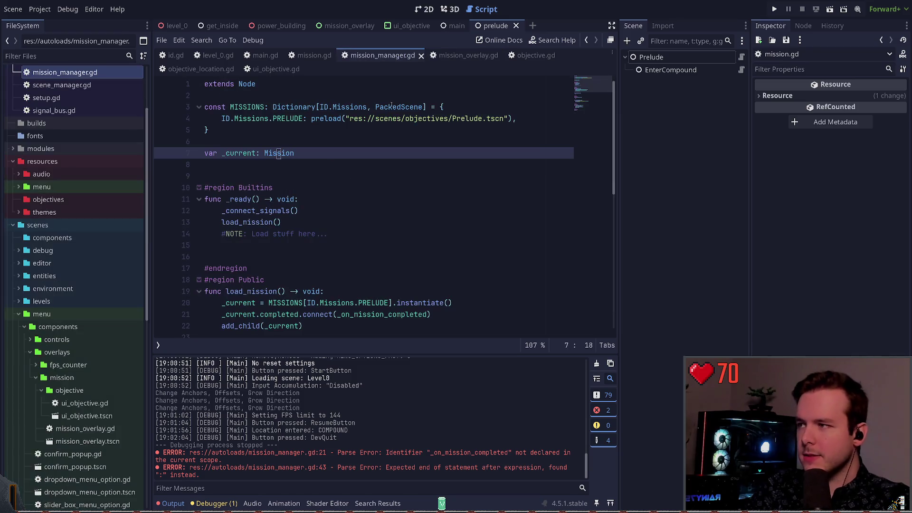
pyautogui.keyDown('ctrl'); pyautogui.click(311, 153); pyautogui.keyUp('ctrl')
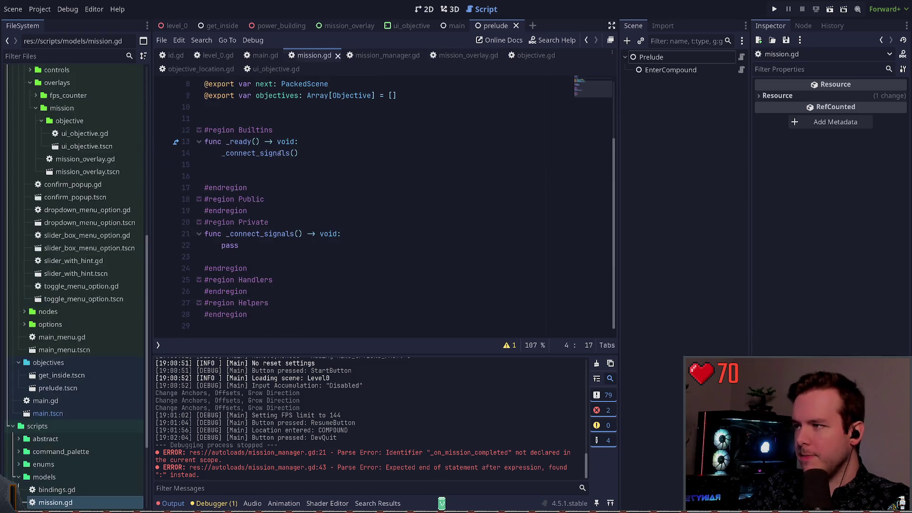
pyautogui.click(330, 209)
pyautogui.click(370, 232)
pyautogui.click(350, 257)
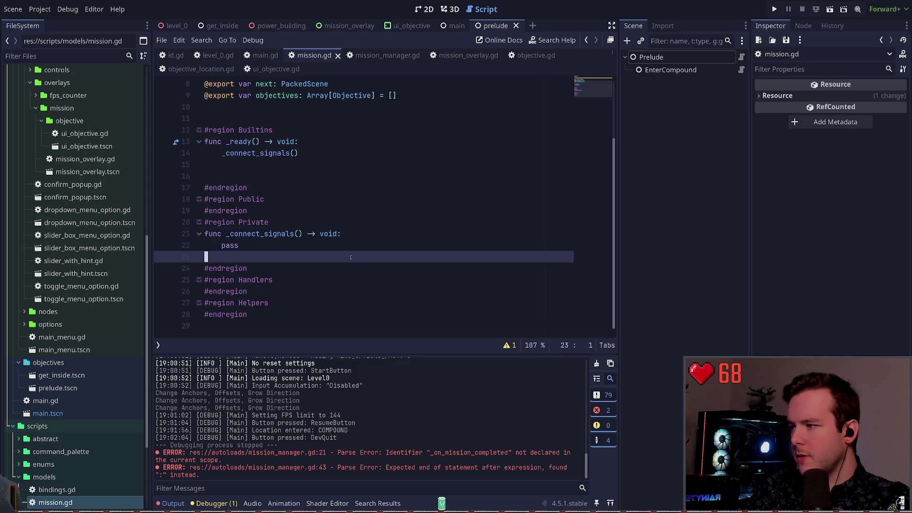
# Replace pass in _connect_signals with a for loop over objectives
pyautogui.press('Up')
pyautogui.press('End')
pyautogui.press('BackSpace')
pyautogui.press('BackSpace')
pyautogui.press('BackSpace')
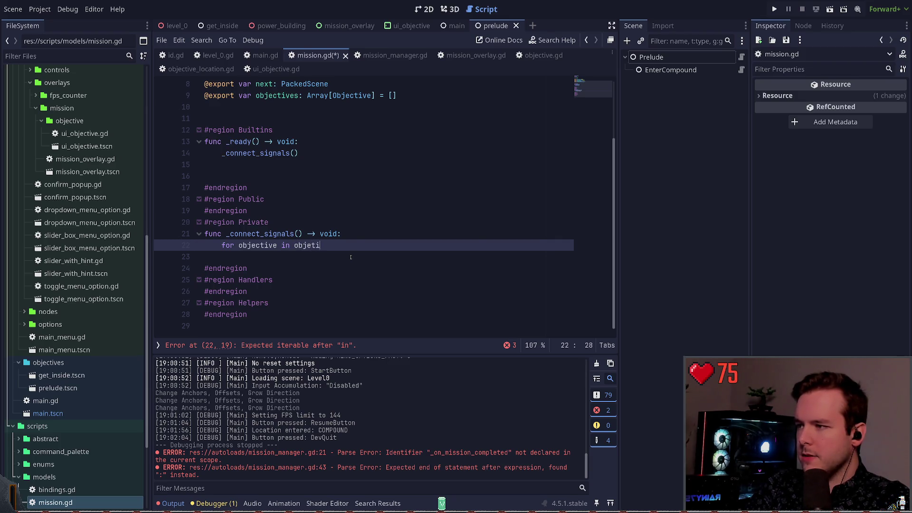
pyautogui.press('Return')
pyautogui.write(':')
pyautogui.press('Return')
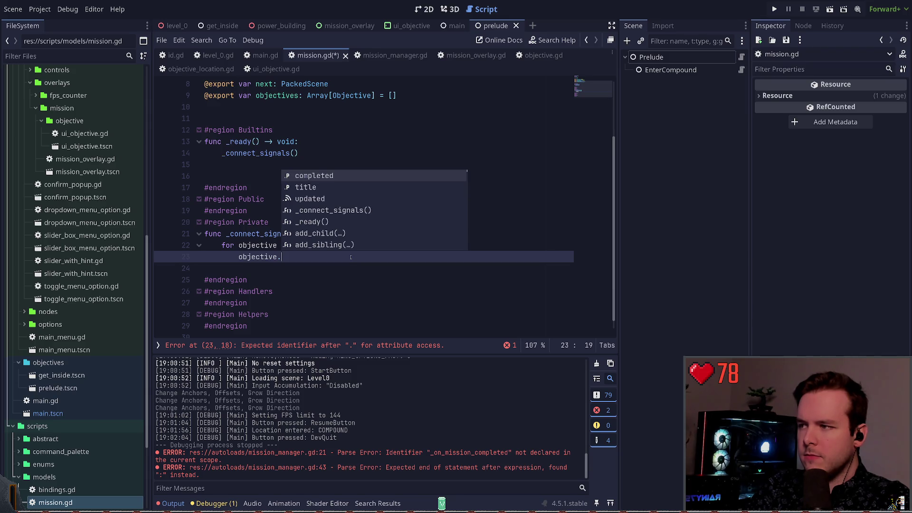
# Inside the loop, connect each objective's updated signal to _on_objective_updated
pyautogui.press('Down')
pyautogui.press('Down')
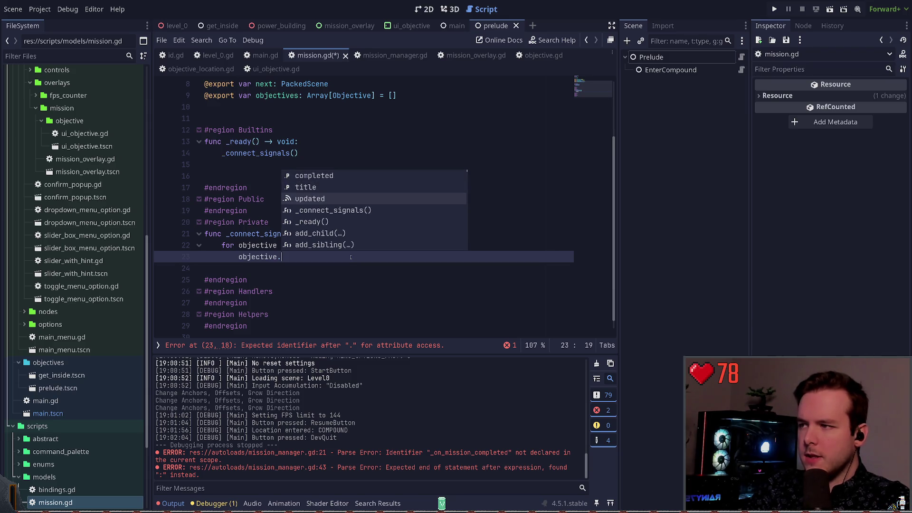
pyautogui.press('Up')
pyautogui.press('Up')
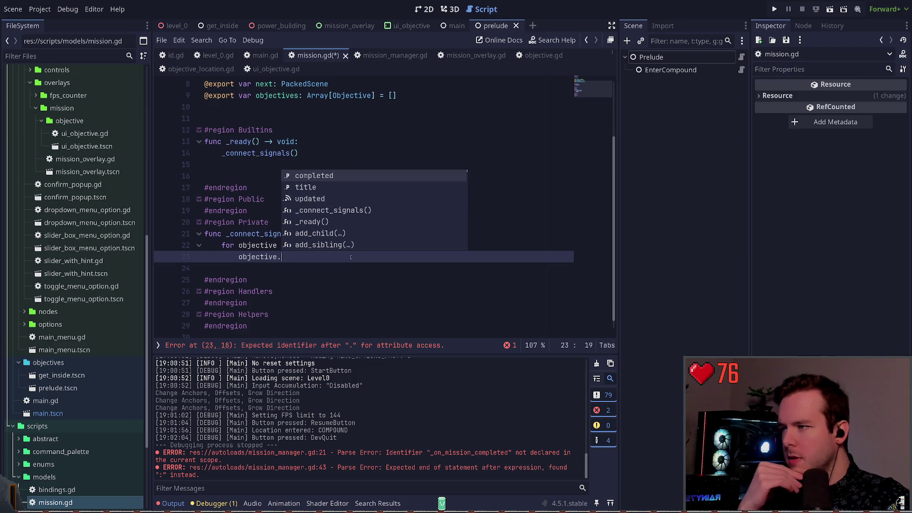
pyautogui.press('Down')
pyautogui.press('Down')
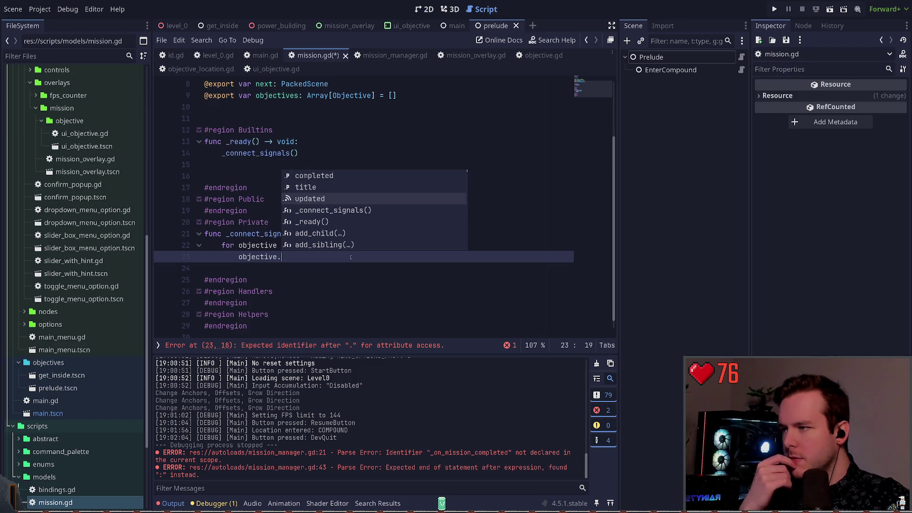
pyautogui.press('Return')
pyautogui.write('.con')
pyautogui.press('Return')
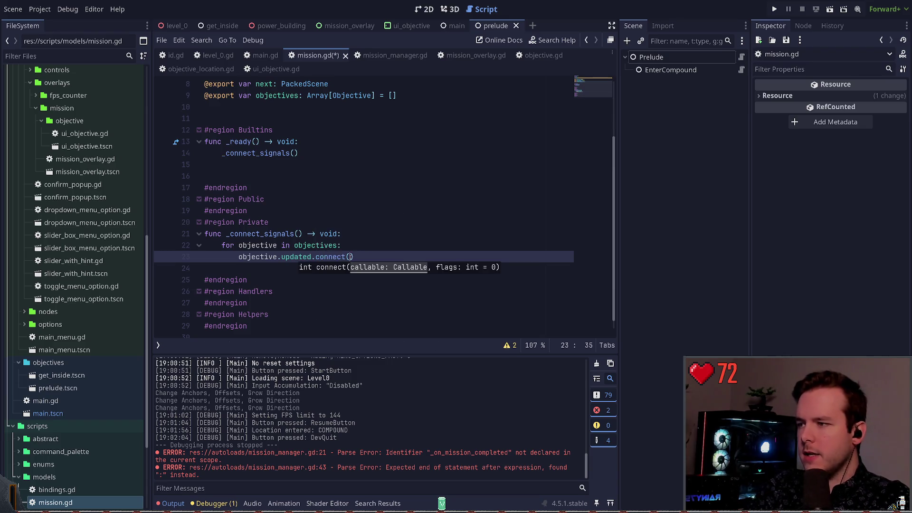
pyautogui.write('objectie-u')
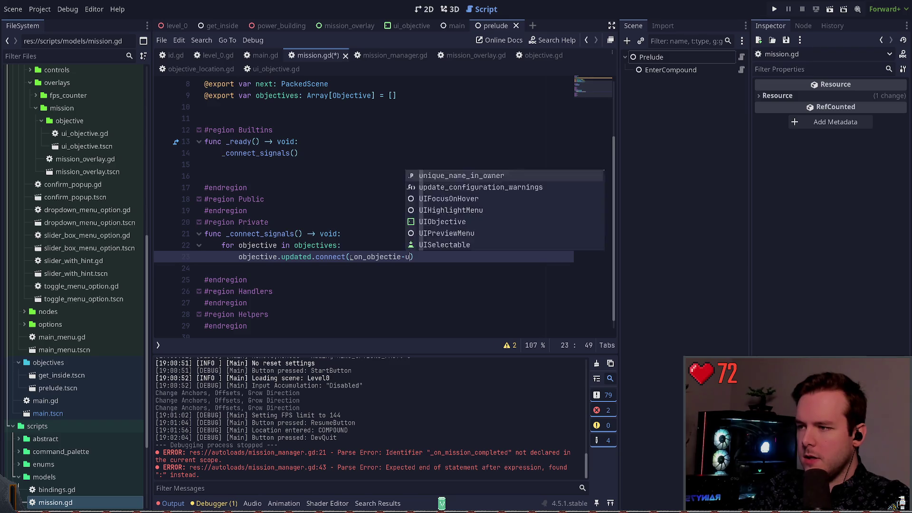
pyautogui.press('BackSpace')
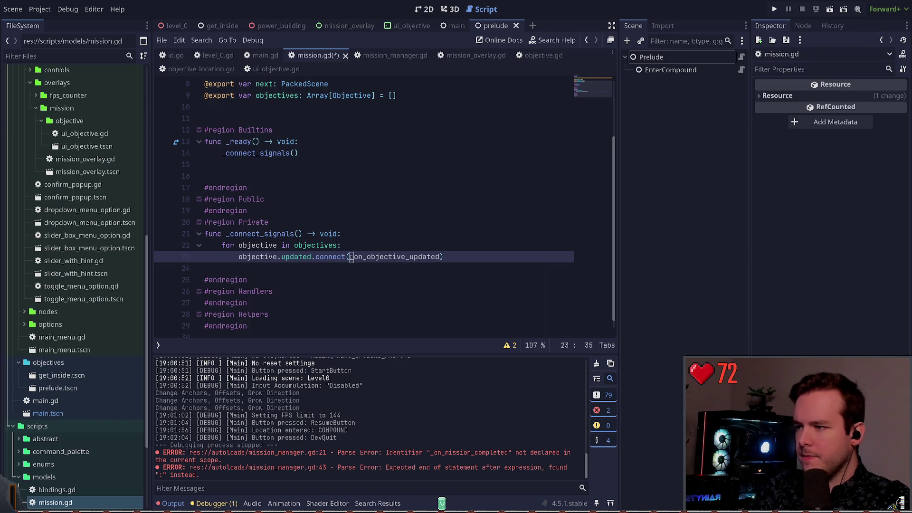
# Declare func _on_objective_updated under the Handlers region
pyautogui.press('Down')
pyautogui.press('Down')
pyautogui.press('Down')
pyautogui.press('End')
pyautogui.press('Return')
pyautogui.press('Return')
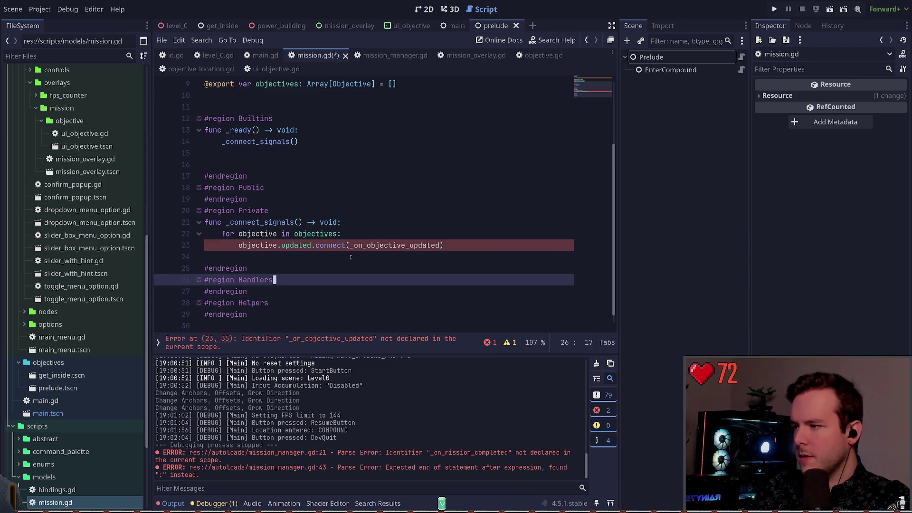
pyautogui.press('Up')
pyautogui.write('func _on_objective_updated')
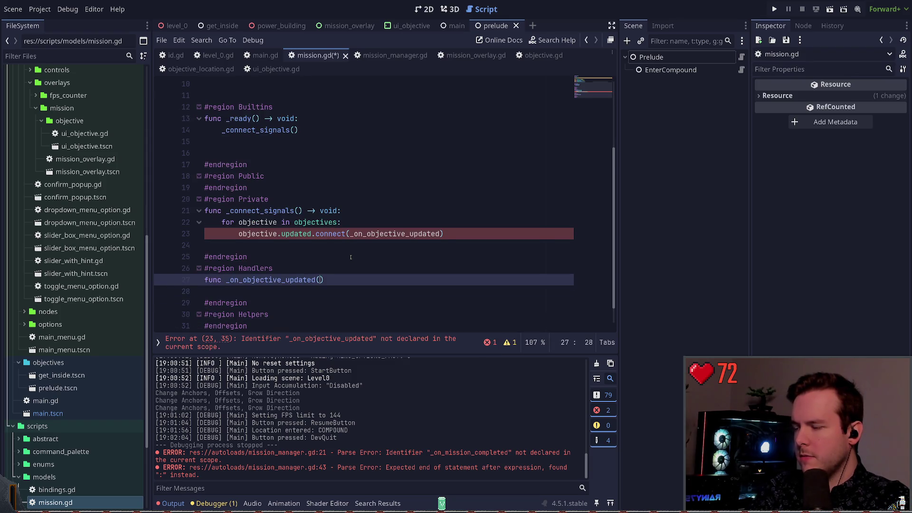
pyautogui.press('Up')
pyautogui.press('Home')
pyautogui.press('Down')
pyautogui.press('End')
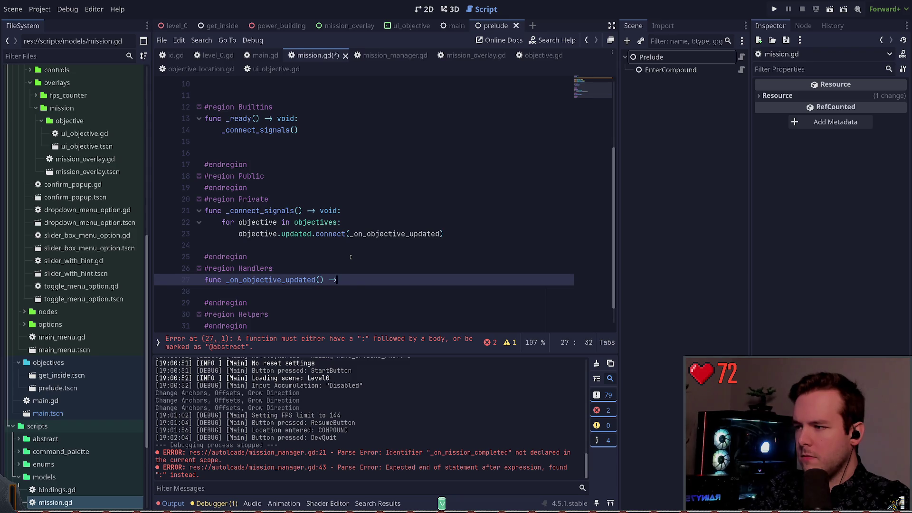
# Start _on_objective_updated with a for loop over objectives that checks objective.completed
pyautogui.press('Return')
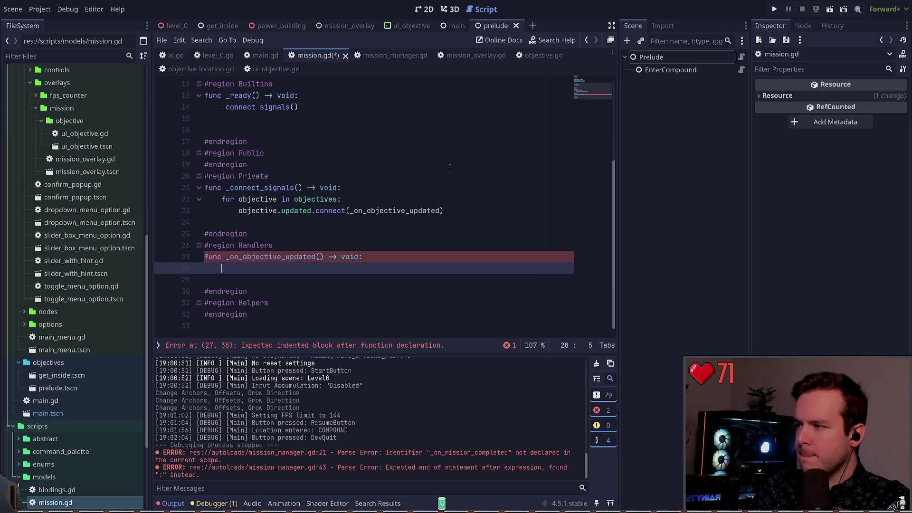
pyautogui.write('if ')
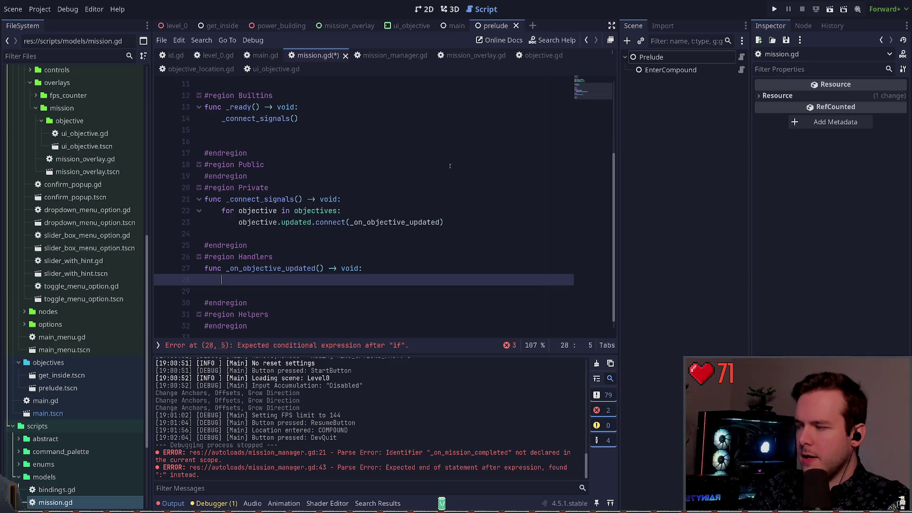
pyautogui.write('ive in objectives:')
pyautogui.press('Return')
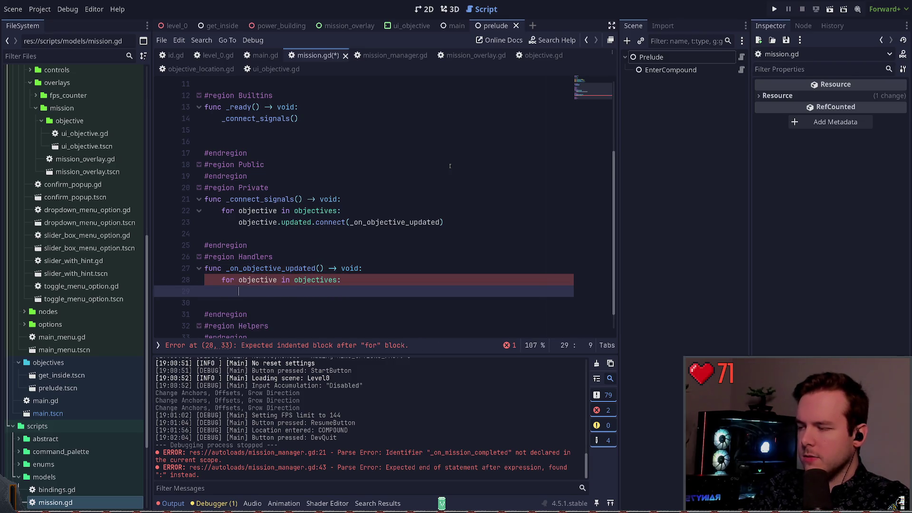
pyautogui.press('BackSpace')
pyautogui.press('BackSpace')
pyautogui.press('BackSpace')
pyautogui.write('if objecti')
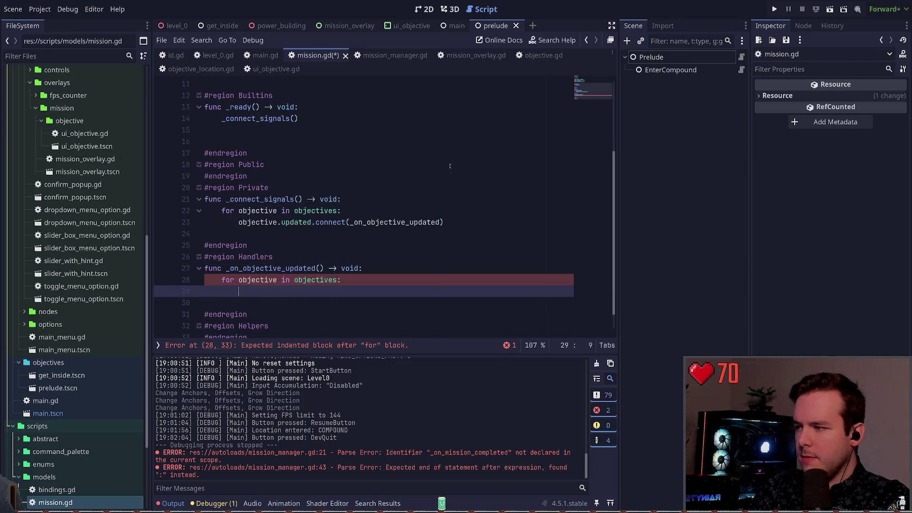
pyautogui.write('ve.c')
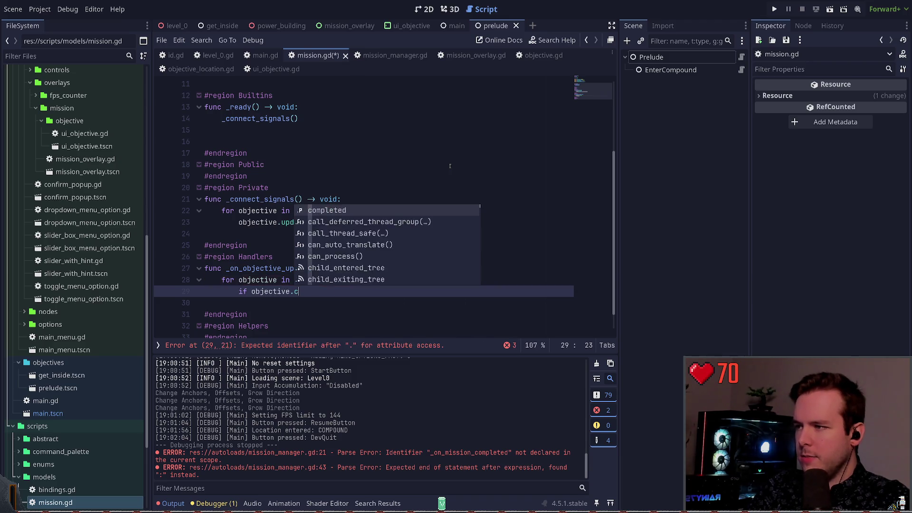
pyautogui.press('Return')
# Negate the condition so the handler returns when any objective isn't completed
pyautogui.press('Home')
pyautogui.scroll(-1, 449, 165)
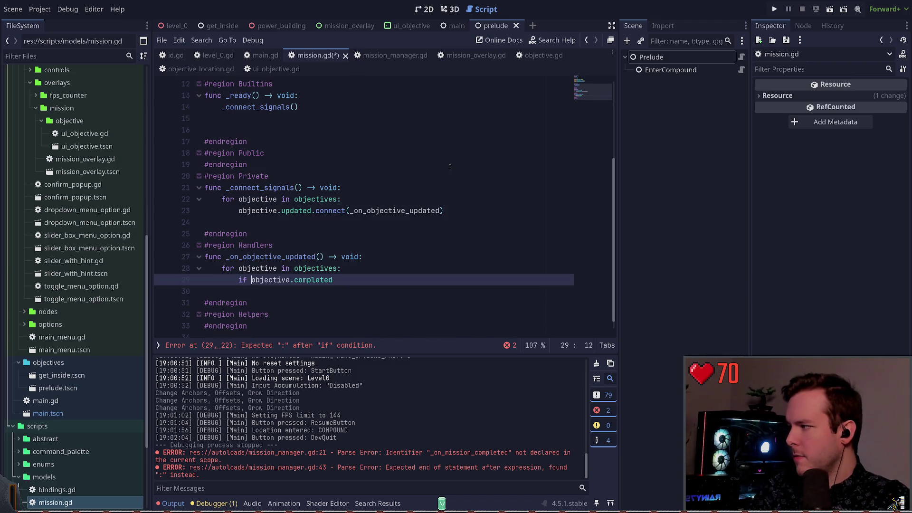
pyautogui.write('not')
pyautogui.press('End')
pyautogui.write(':')
pyautogui.press('Return')
pyautogui.write('ret')
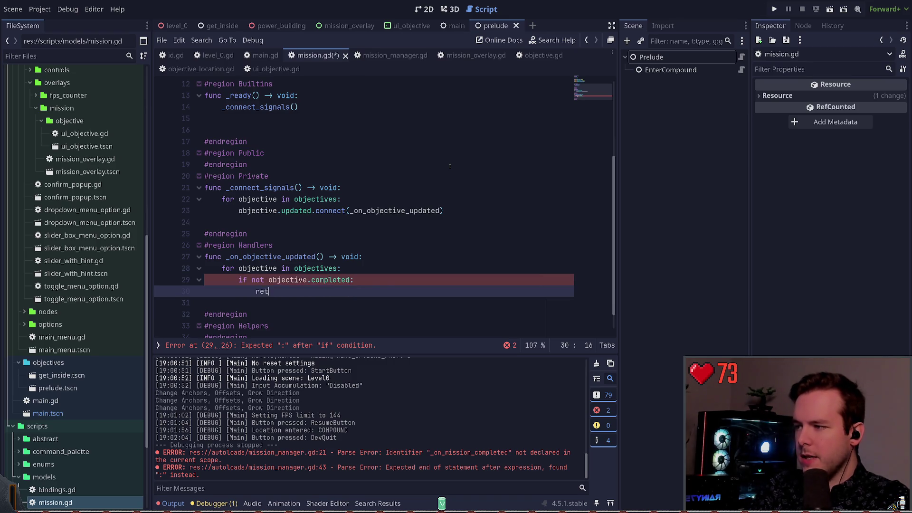
pyautogui.write('urn')
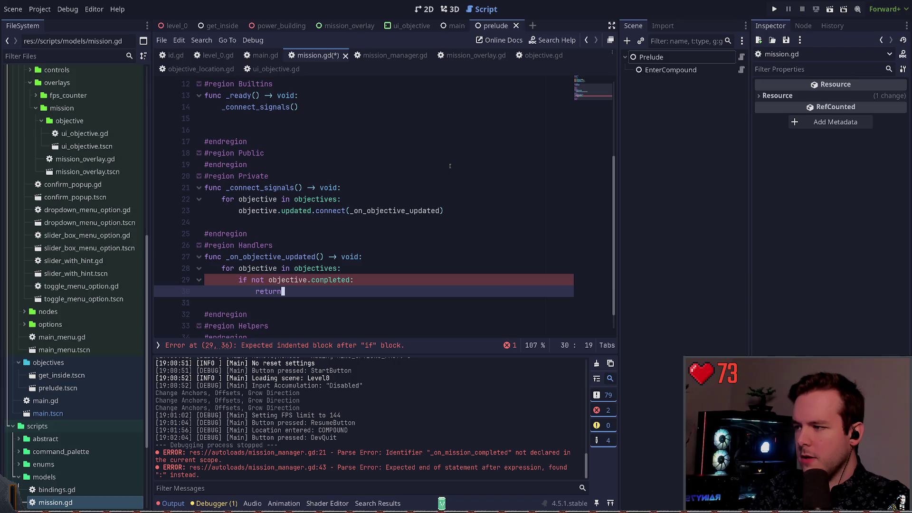
# Add completed.emit() after the loop and save mission.gd
pyautogui.press('Return')
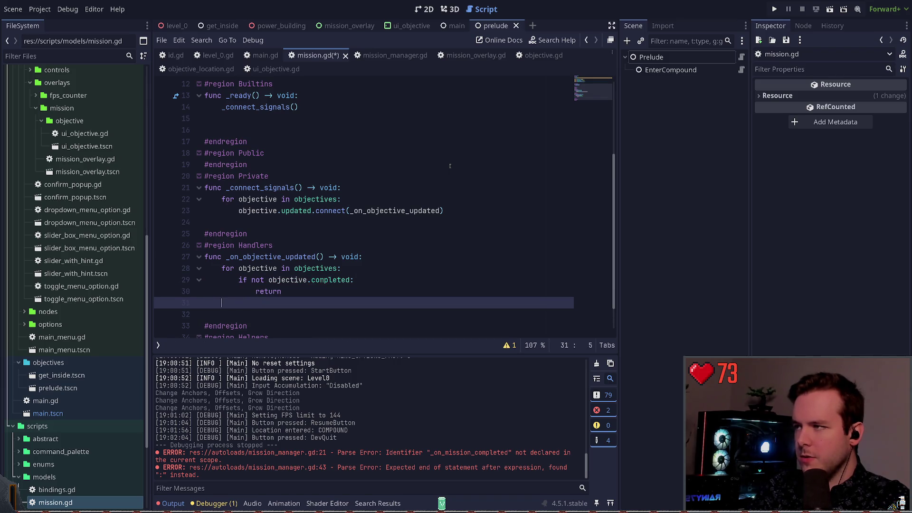
pyautogui.write('ompleted.emit')
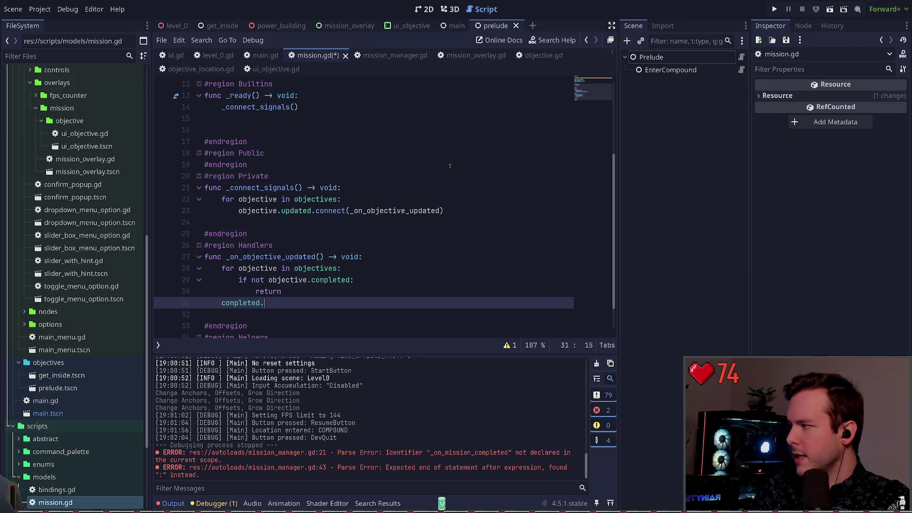
pyautogui.write('()')
pyautogui.hotkey('ctrl', 's')
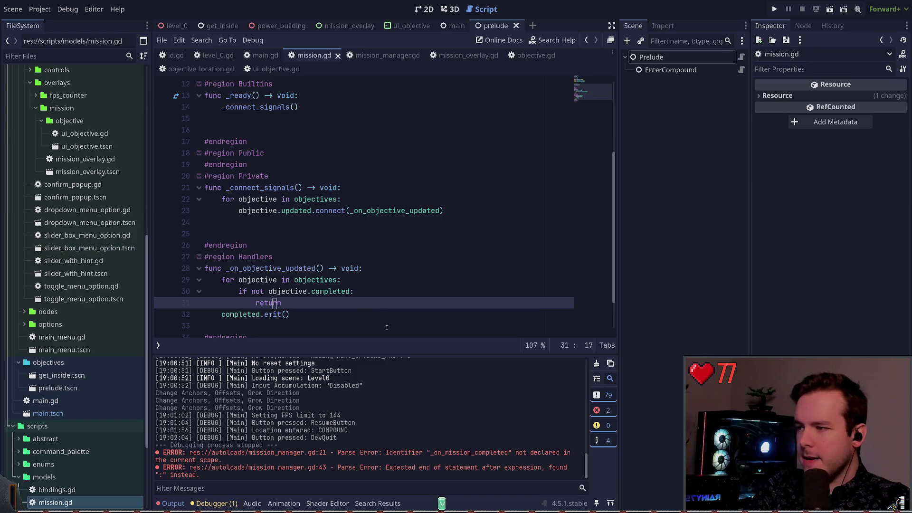
pyautogui.click(333, 314)
pyautogui.scroll(-2, 340, 280)
pyautogui.scroll(1, 340, 280)
pyautogui.click(344, 256)
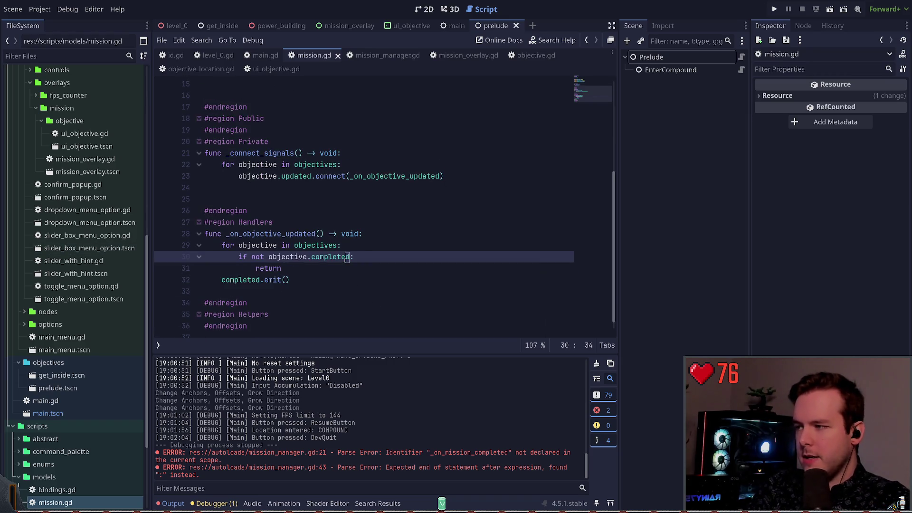
pyautogui.press('Down')
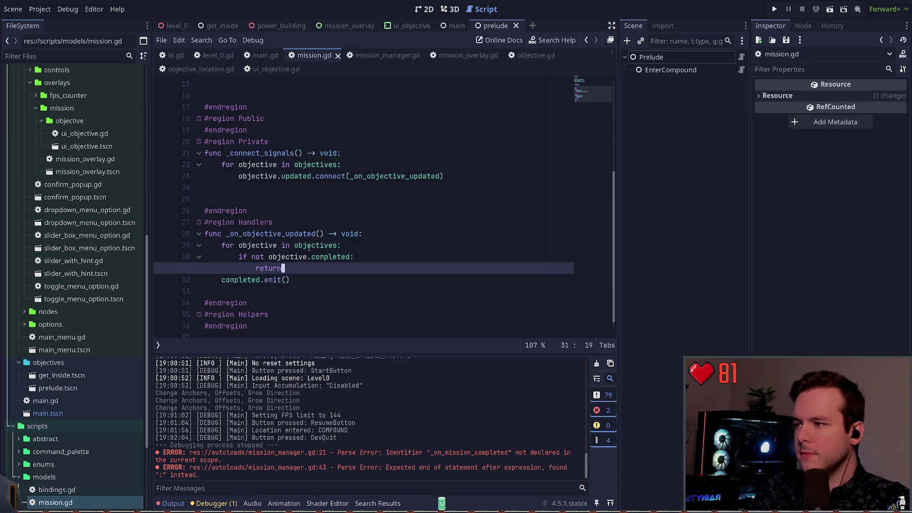
pyautogui.click(367, 237)
# Write objectives.all(func(obj: Objective) -> bool: obj.completed) at the handler's start
pyautogui.press('Return')
pyautogui.write('objectives.')
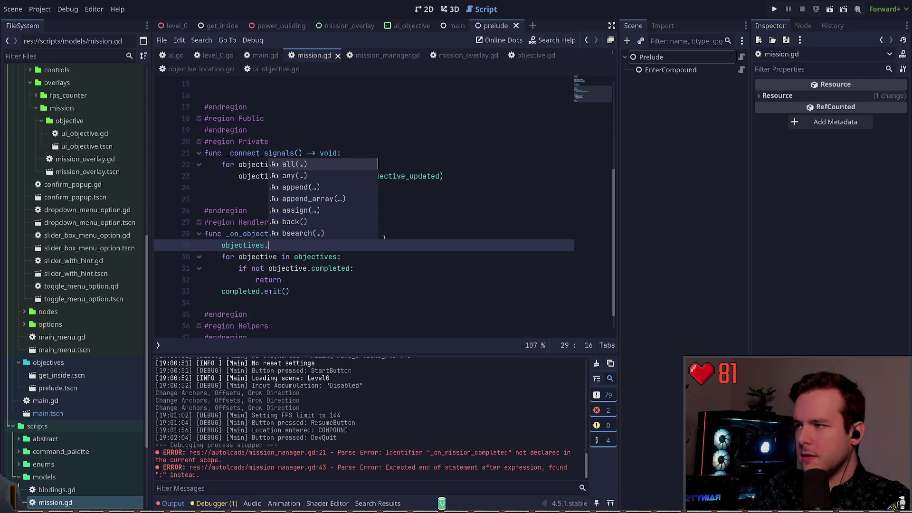
pyautogui.press('Return')
pyautogui.write('nc() -> b')
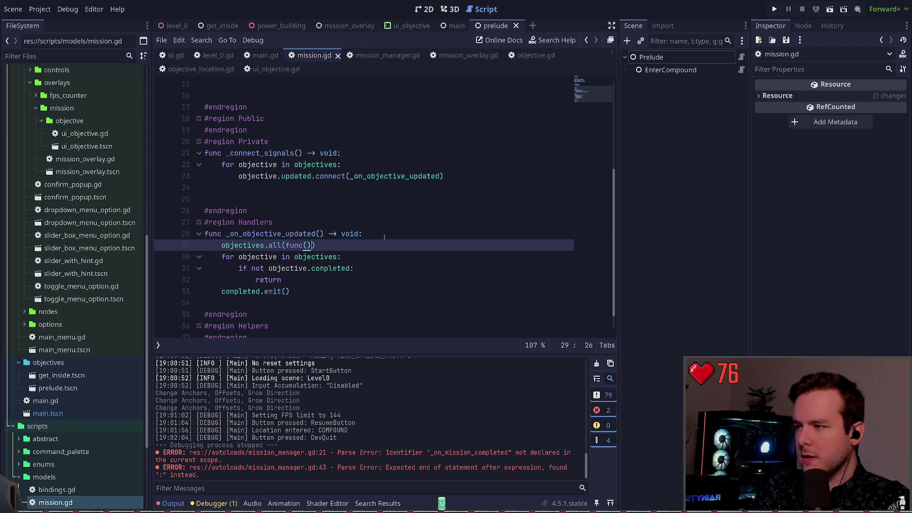
pyautogui.write('ool: objec')
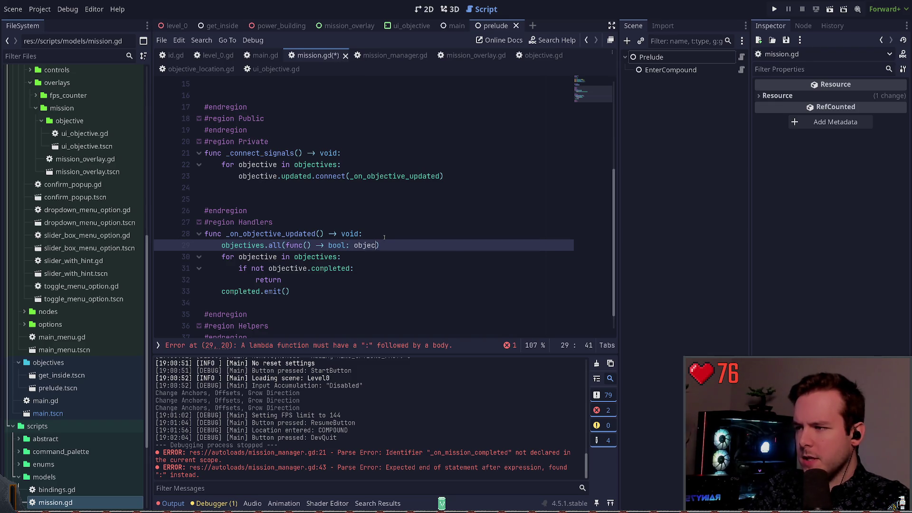
pyautogui.press('BackSpace')
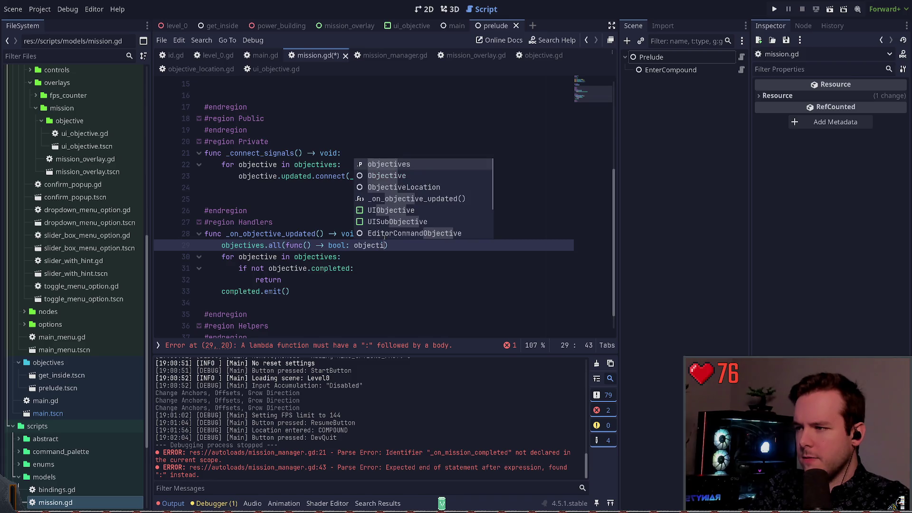
pyautogui.press('BackSpace')
pyautogui.press('BackSpace')
pyautogui.press('BackSpace')
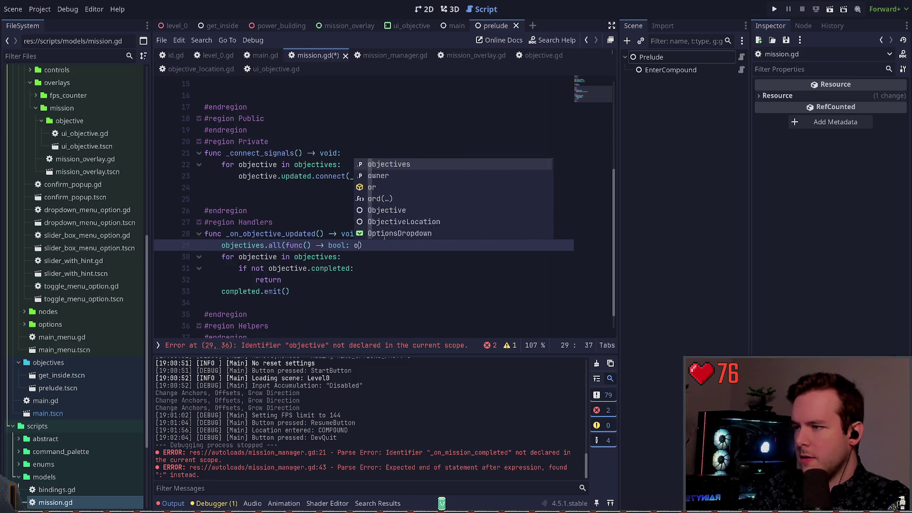
pyautogui.hotkey('ctrl', 'Left')
pyautogui.hotkey('ctrl', 'Left')
pyautogui.hotkey('ctrl', 'Left')
pyautogui.press('Right')
pyautogui.press('Right')
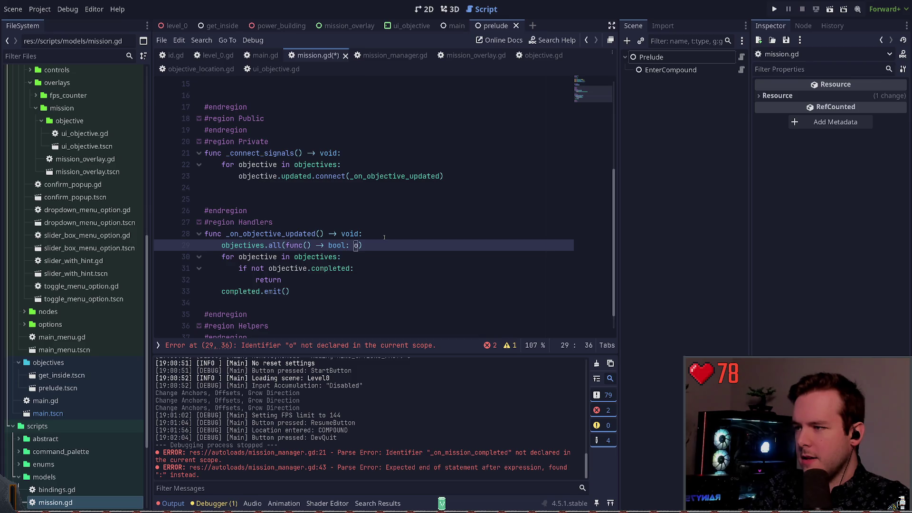
pyautogui.hotkey('ctrl', 'Left')
pyautogui.hotkey('ctrl', 'Left')
pyautogui.hotkey('ctrl', 'Left')
pyautogui.write('obj')
pyautogui.write(': Objective')
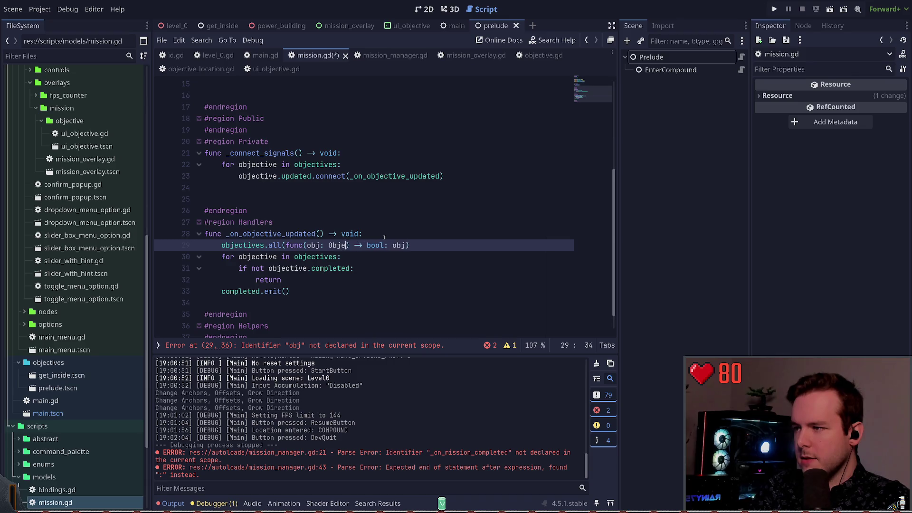
pyautogui.press('End')
pyautogui.press('Left')
pyautogui.write('.completed')
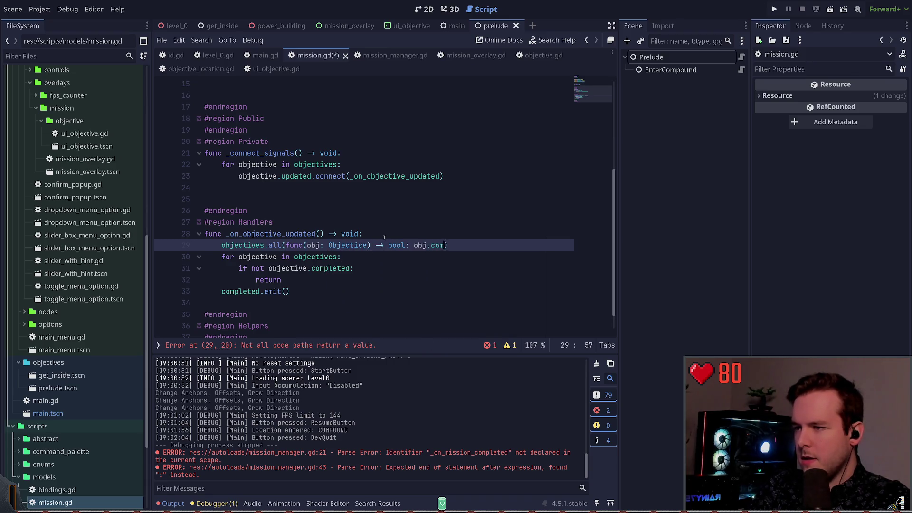
# Delete the old for-loop block from _on_objective_updated
pyautogui.hotkey('shift', 'Down')
pyautogui.hotkey('shift', 'Down')
pyautogui.hotkey('shift', 'Down')
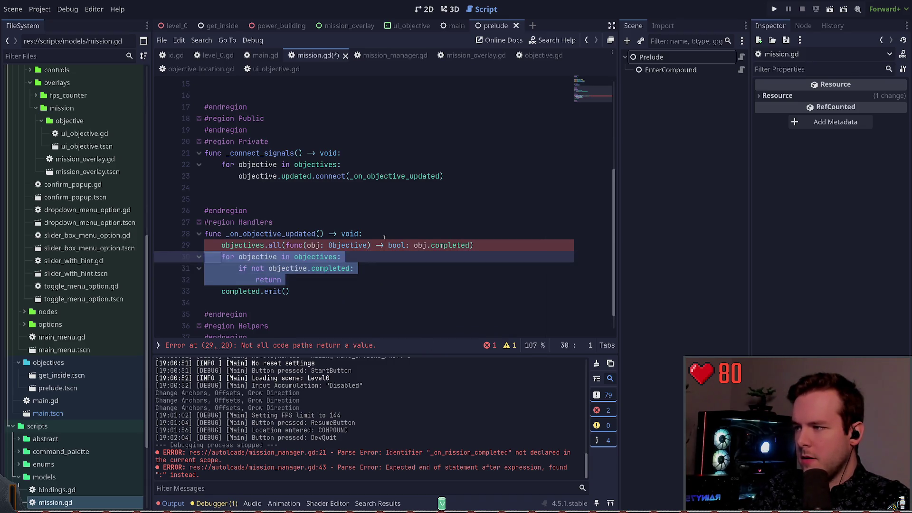
pyautogui.press('Delete')
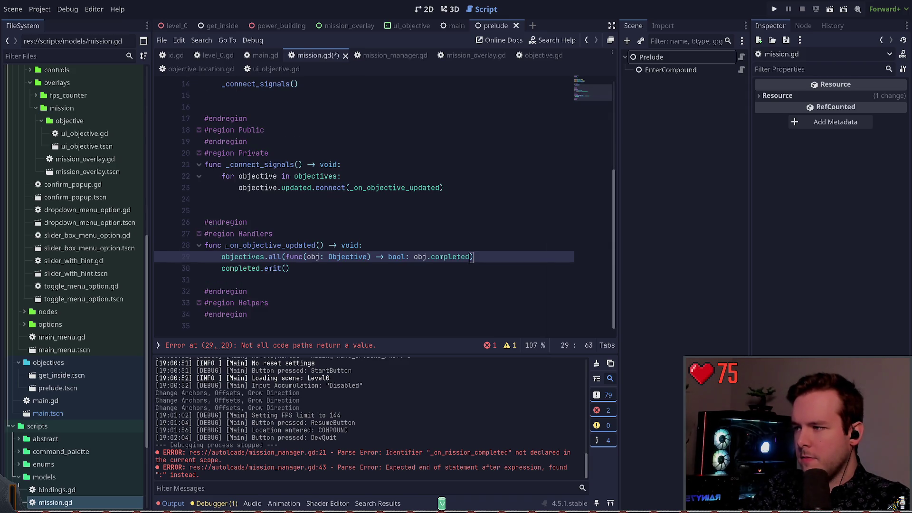
pyautogui.hotkey('ctrl', 'z')
pyautogui.hotkey('ctrl', 'z')
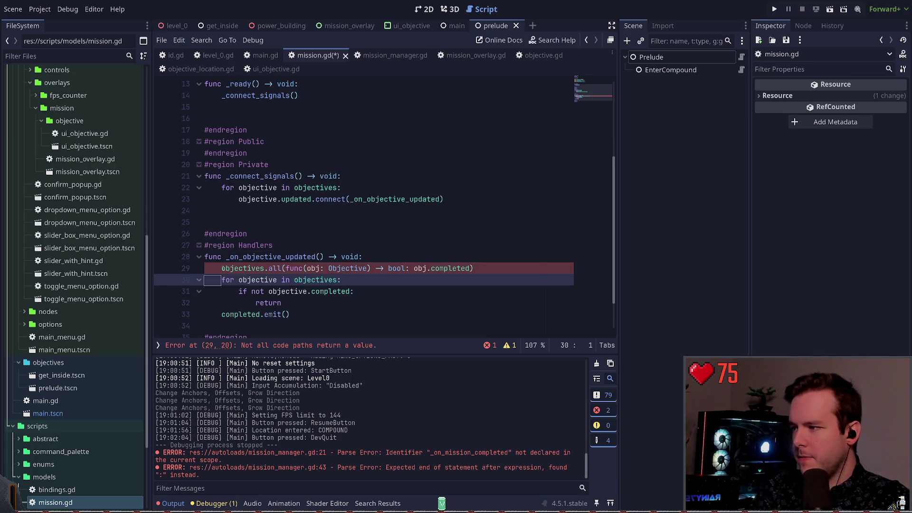
pyautogui.press('Left')
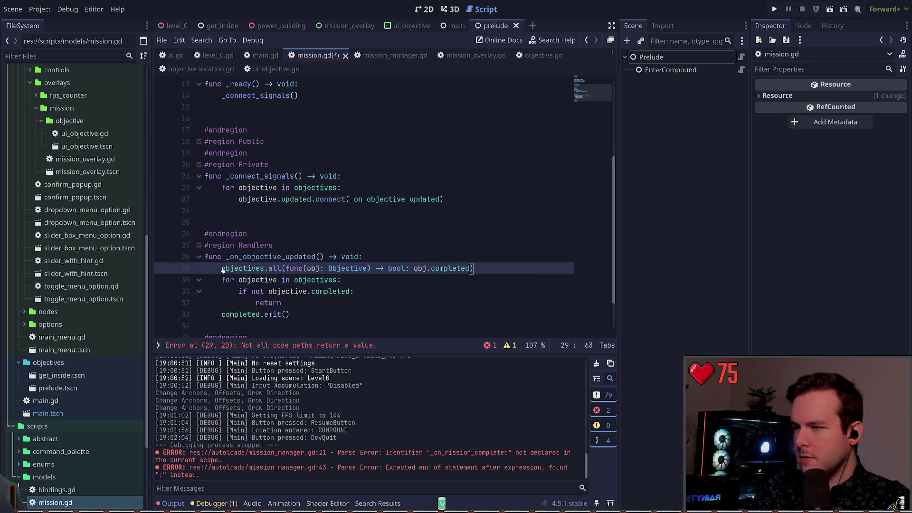
pyautogui.press('Down')
pyautogui.hotkey('ctrl', 'shift', 'k')
pyautogui.hotkey('ctrl', 'shift', 'k')
pyautogui.hotkey('ctrl', 'shift', 'k')
# Make the all() call an if condition with completed.emit() indented under it, and save
pyautogui.click(223, 270)
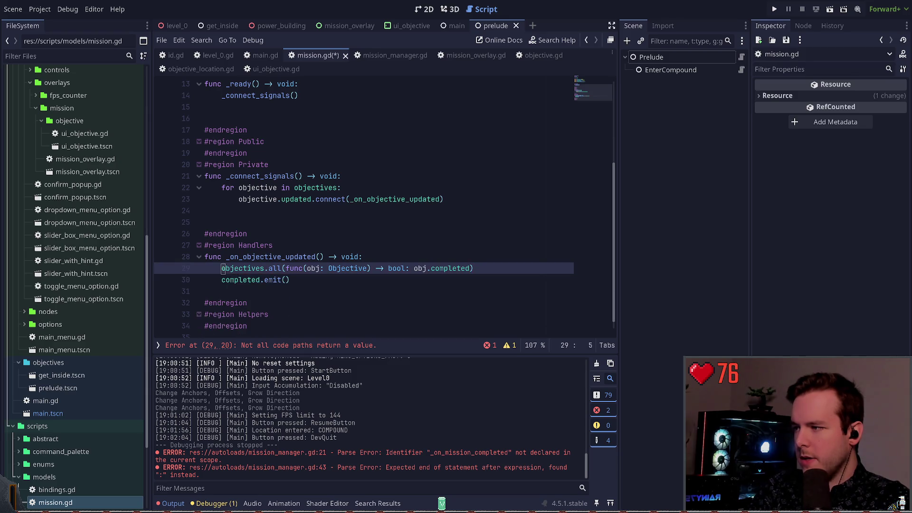
pyautogui.write('if')
pyautogui.press('End')
pyautogui.write(':')
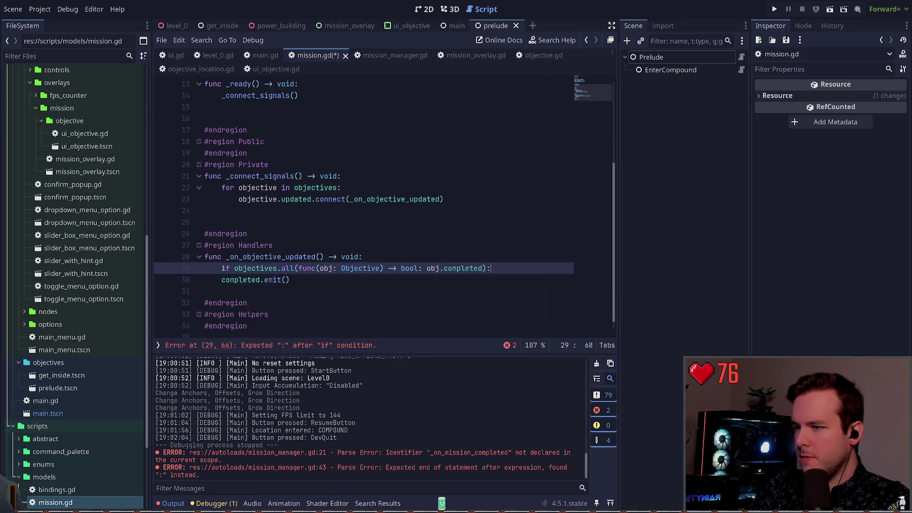
pyautogui.press('Return')
pyautogui.press('Tab')
pyautogui.press('Delete')
pyautogui.hotkey('ctrl', 's')
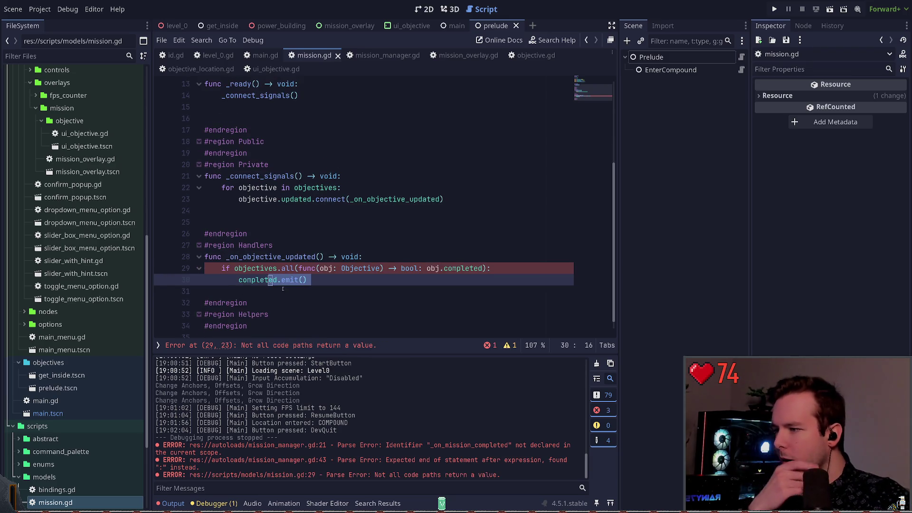
# Prefix obj.completed with return inside the all() lambda and save mission.gd
pyautogui.click(308, 287)
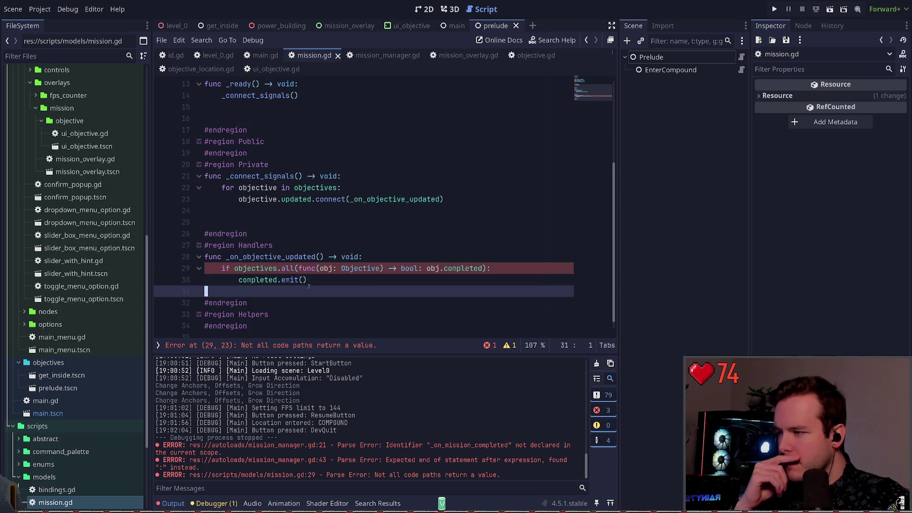
pyautogui.scroll(-1, 308, 286)
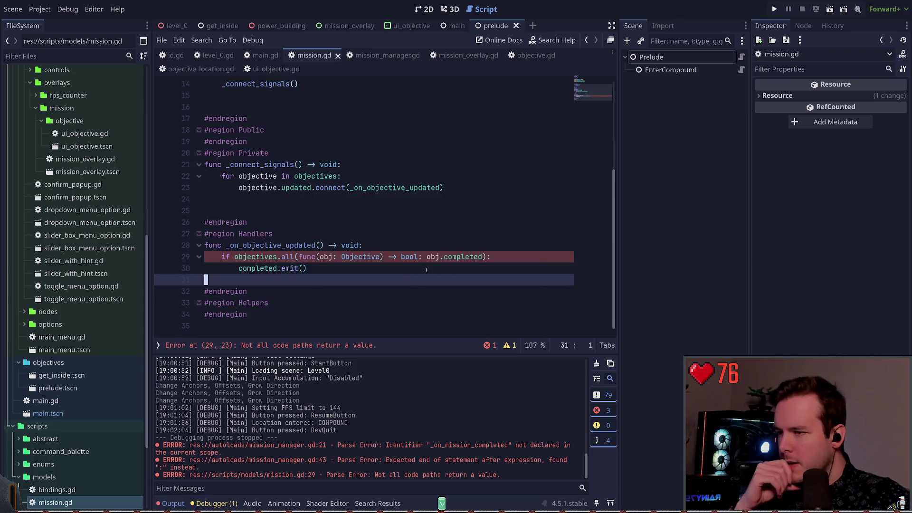
pyautogui.scroll(1, 405, 280)
pyautogui.click(401, 268)
pyautogui.press('Right')
pyautogui.press('Right')
pyautogui.press('Right')
pyautogui.write('return')
pyautogui.hotkey('ctrl', 's')
pyautogui.hotkey('ctrl', 'Left')
pyautogui.hotkey('ctrl', 'Left')
pyautogui.hotkey('ctrl', 'Left')
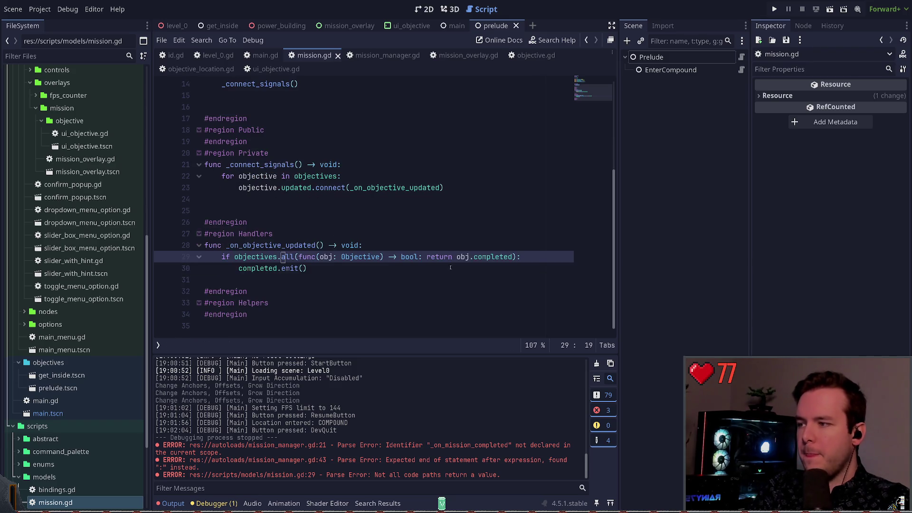
# Highlight the lambda's condition line and scroll through the handler to check it
pyautogui.click(307, 279)
pyautogui.click(243, 269)
pyautogui.moveTo(229, 269)
pyautogui.mouseDown()
pyautogui.moveTo(306, 280)
pyautogui.moveTo(520, 269)
pyautogui.mouseUp()
pyautogui.click(206, 291)
pyautogui.scroll(-1, 380, 237)
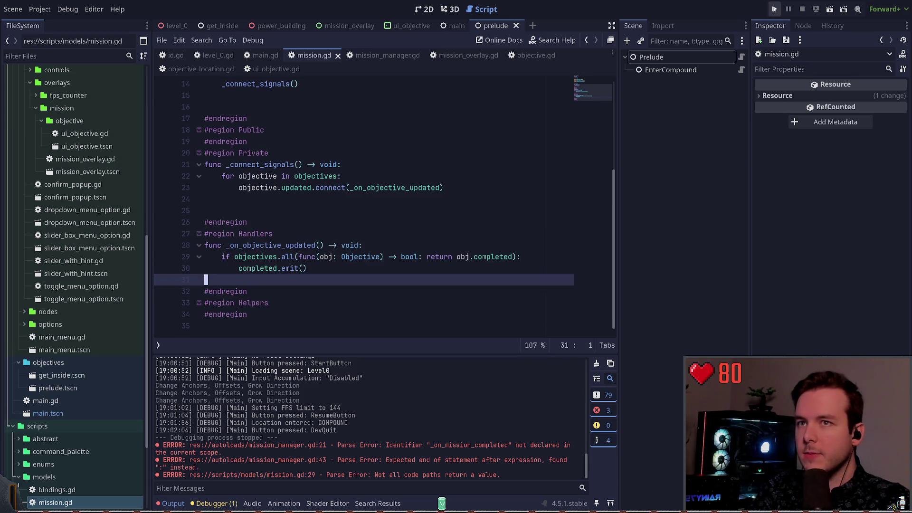
pyautogui.scroll(5, 331, 142)
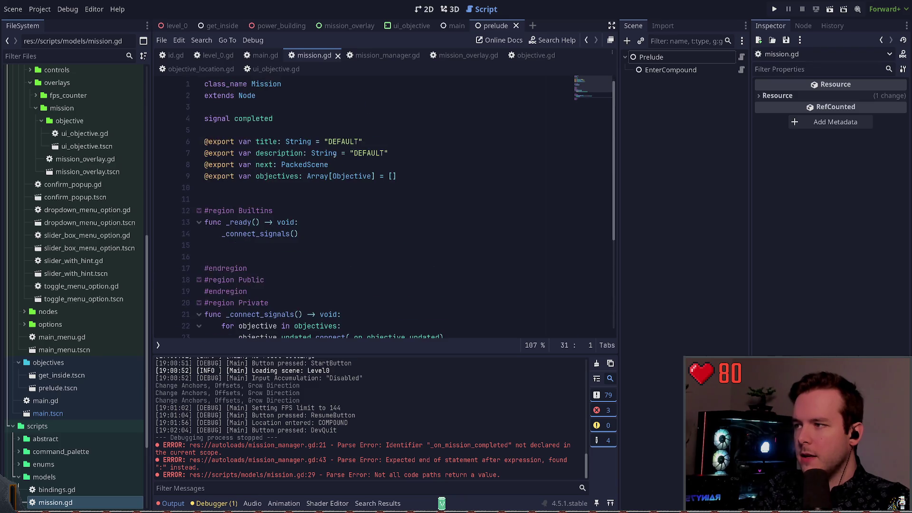
pyautogui.scroll(-4, 330, 162)
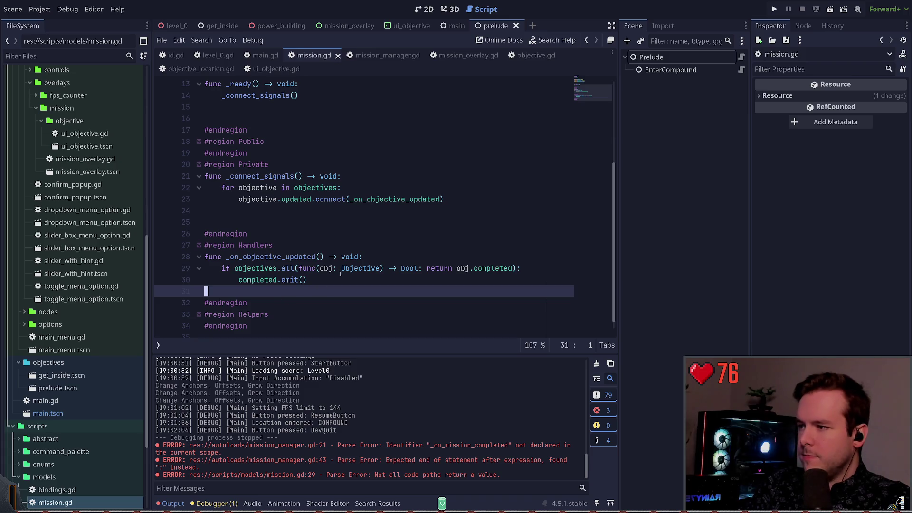
# Create _check_mission_completed() -> void and move the all() completion check into it
pyautogui.click(322, 217)
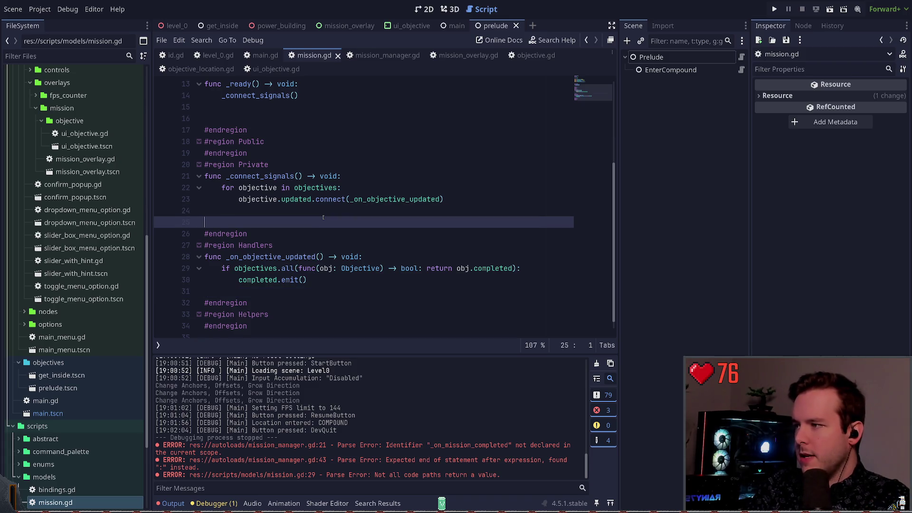
pyautogui.press('Return')
pyautogui.write('check_mission_completed() -')
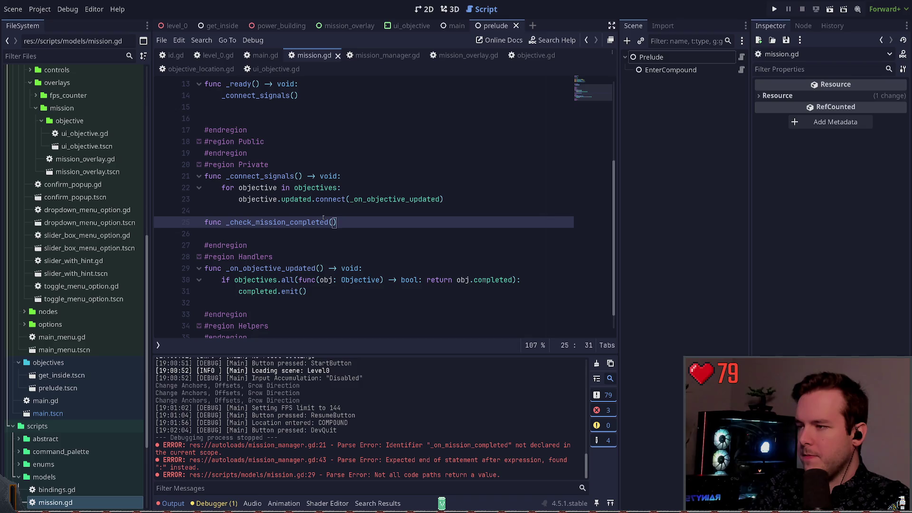
pyautogui.write('> void:')
pyautogui.press('Return')
pyautogui.press('Down')
pyautogui.press('Down')
pyautogui.press('Down')
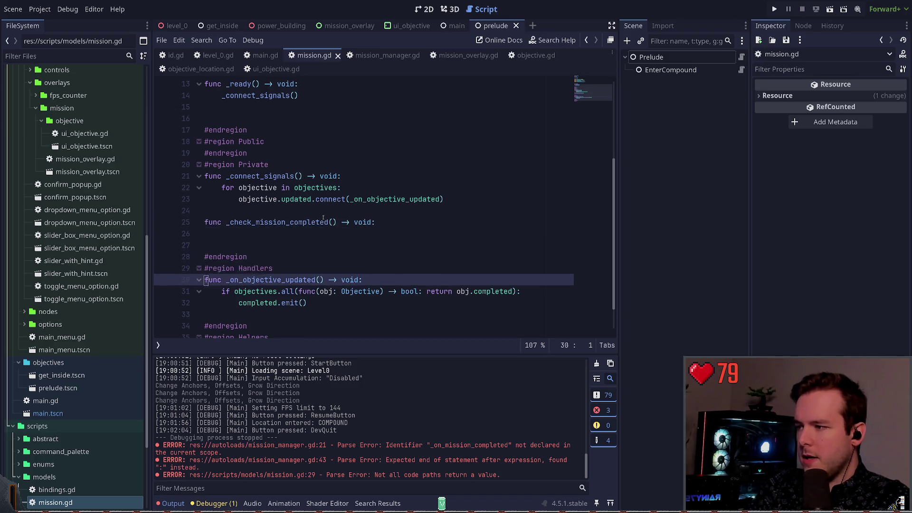
pyautogui.hotkey('shift', 'Up')
pyautogui.hotkey('alt', 'Up')
pyautogui.hotkey('alt', 'Up')
pyautogui.hotkey('alt', 'Up')
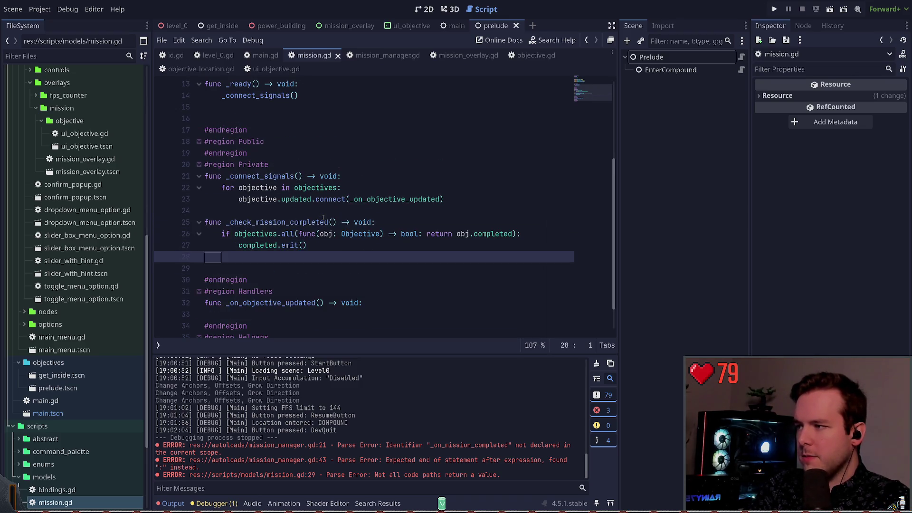
pyautogui.press('Down')
pyautogui.press('Down')
pyautogui.press('Down')
pyautogui.press('Down')
pyautogui.press('End')
pyautogui.press('Return')
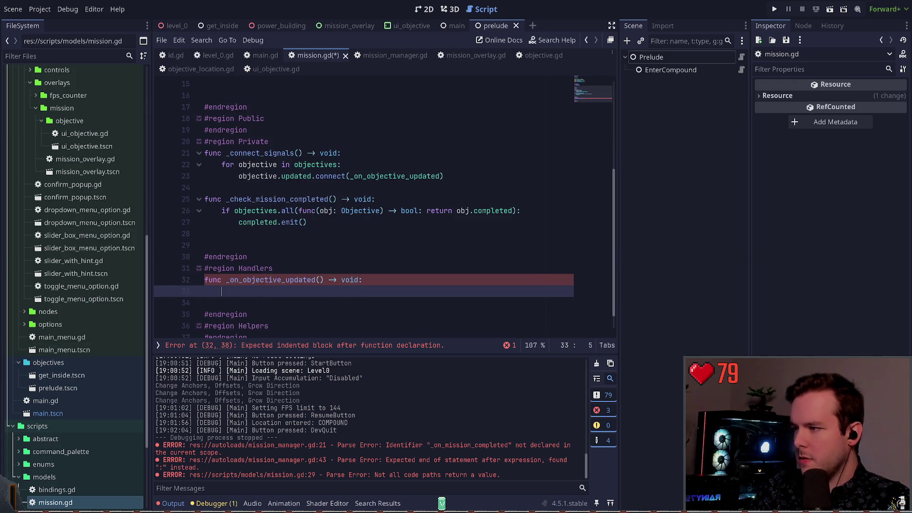
# Call _check_mission_completed() from _on_objective_updated, save, and run the game
pyautogui.write('_che')
pyautogui.press('Return')
pyautogui.hotkey('ctrl', 's')
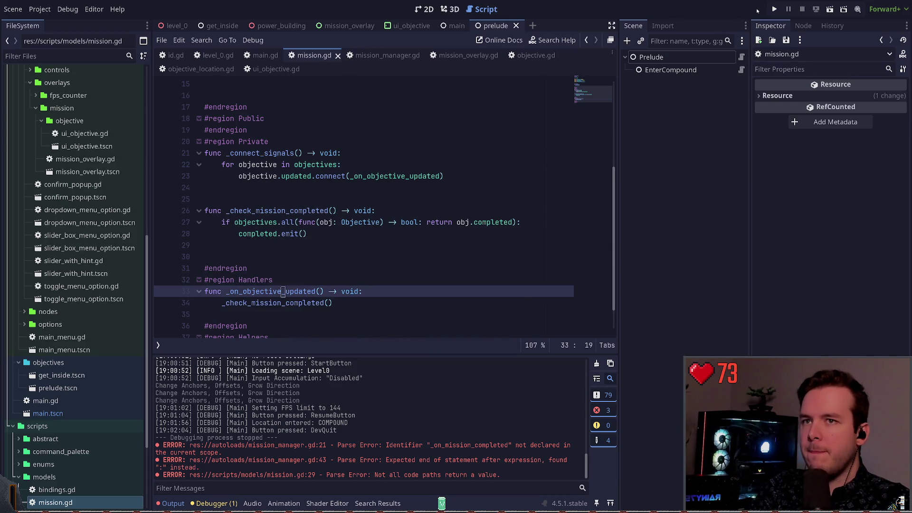
pyautogui.click(774, 9)
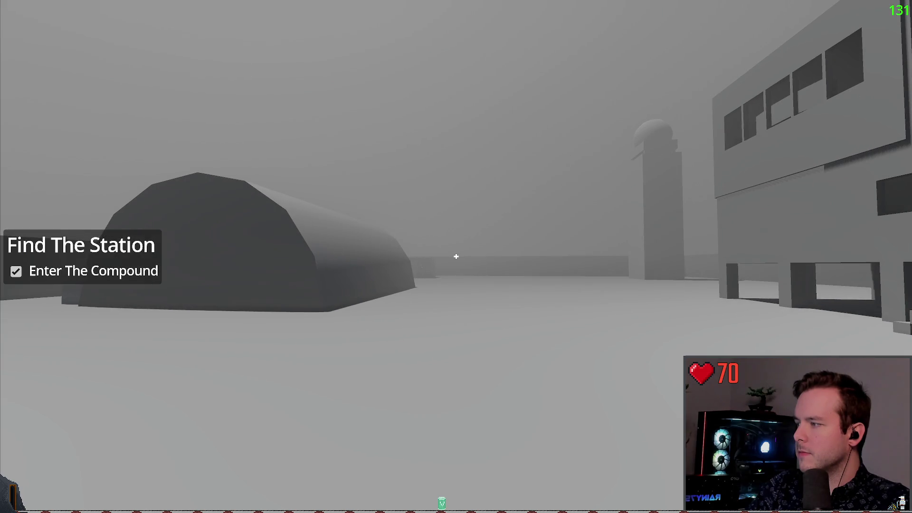
# Quit the running game through the pause menu's Dev Quit and confirm
pyautogui.press('Escape')
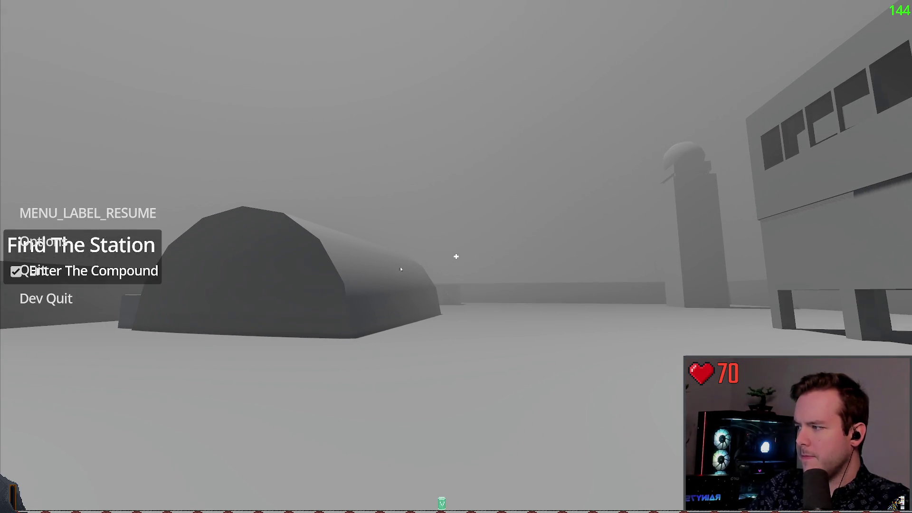
pyautogui.click(45, 298)
pyautogui.click(411, 275)
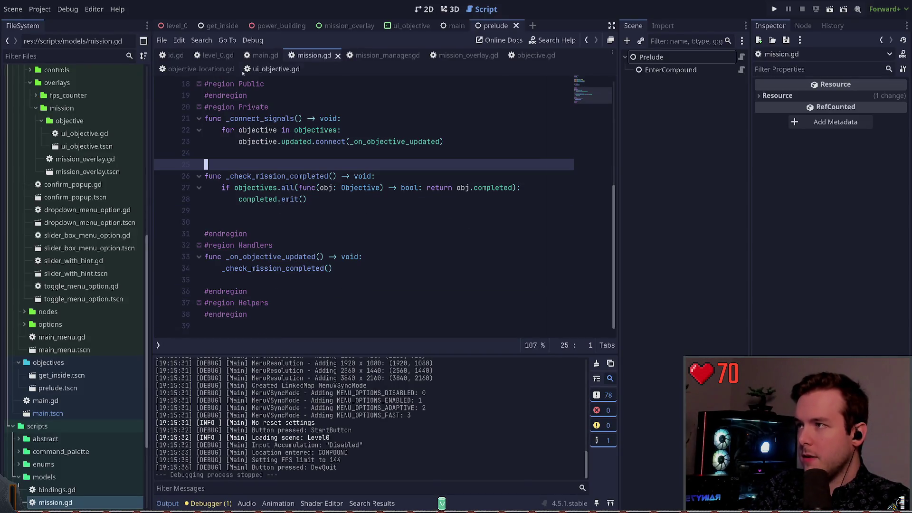
# In mission_manager.gd, inspect the completed signal connection on line 21
pyautogui.click(383, 55)
pyautogui.scroll(-8, 343, 173)
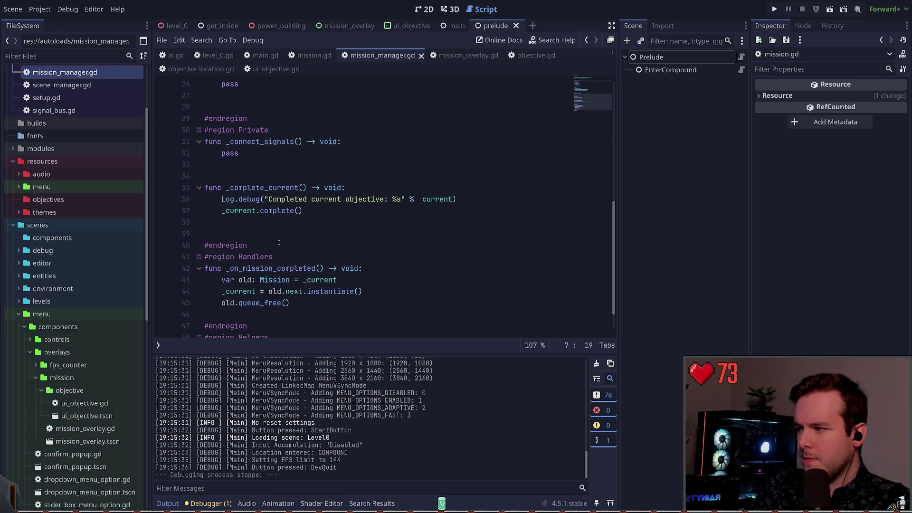
pyautogui.scroll(5, 277, 237)
pyautogui.click(362, 199)
pyautogui.doubleClick(279, 200)
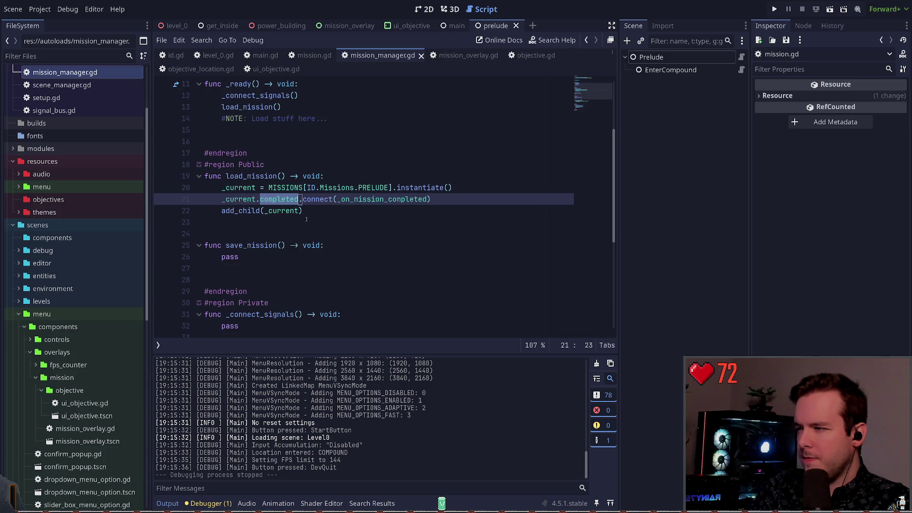
pyautogui.scroll(-6, 299, 220)
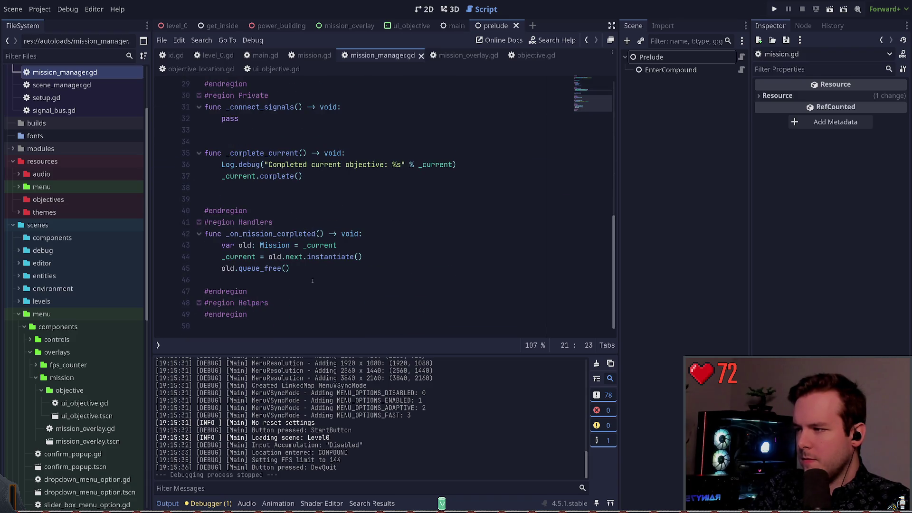
# Review the old mission variable in _on_mission_completed, then switch to mission_overlay.gd
pyautogui.click(252, 264)
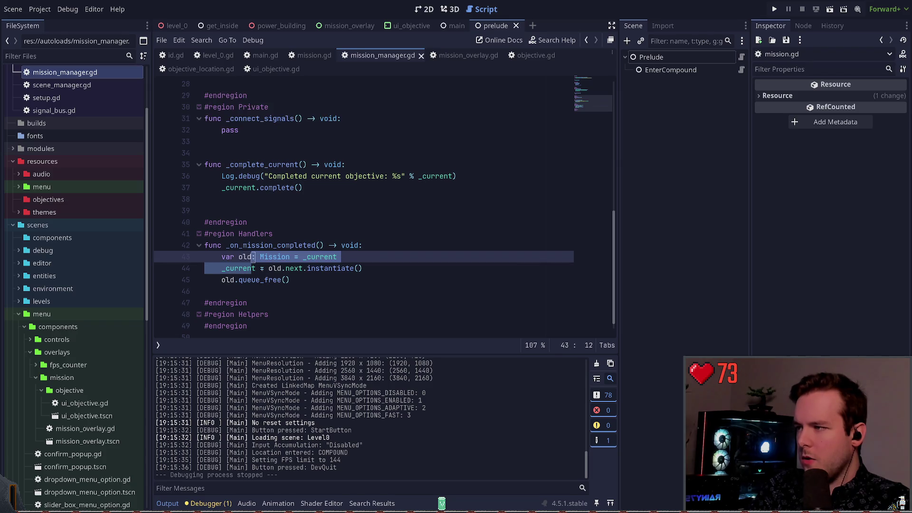
pyautogui.press('Down')
pyautogui.press('Down')
pyautogui.press('End')
pyautogui.click(267, 268)
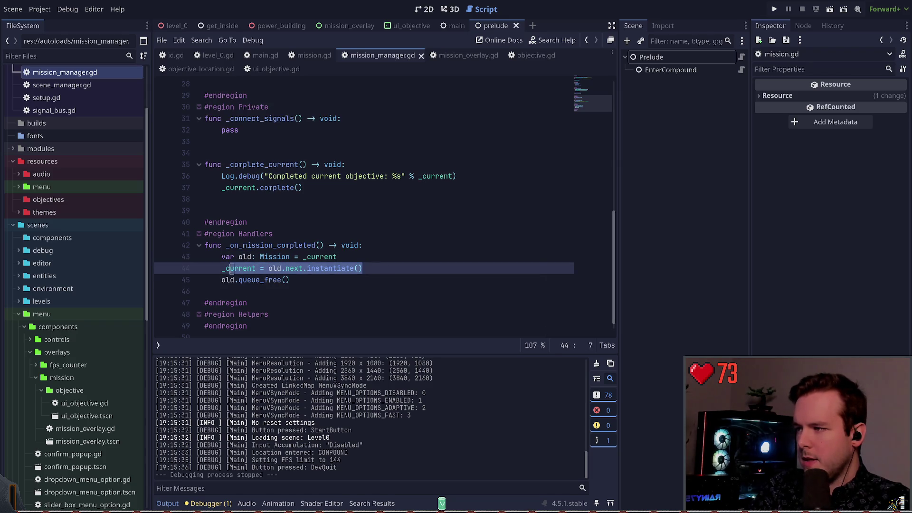
pyautogui.moveTo(222, 256)
pyautogui.mouseDown()
pyautogui.moveTo(336, 257)
pyautogui.moveTo(362, 269)
pyautogui.moveTo(225, 269)
pyautogui.mouseUp()
pyautogui.click(456, 281)
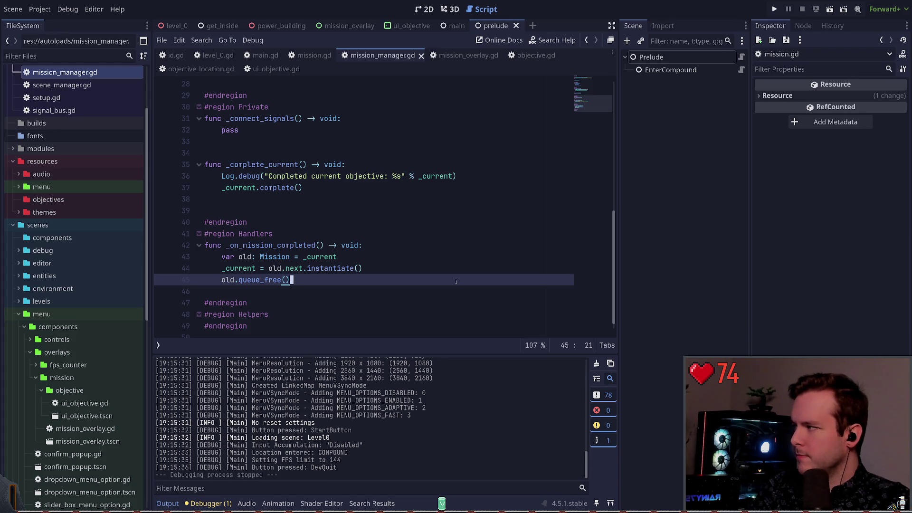
pyautogui.click(466, 57)
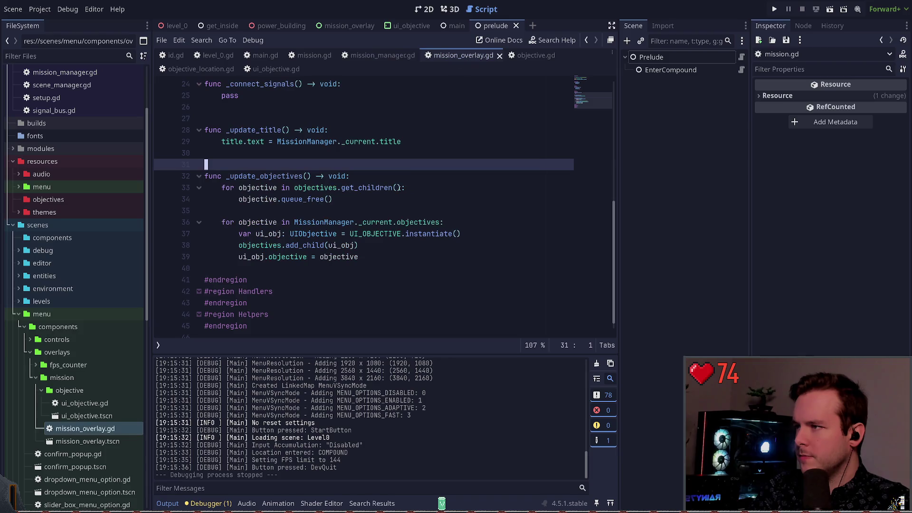
pyautogui.scroll(4, 429, 186)
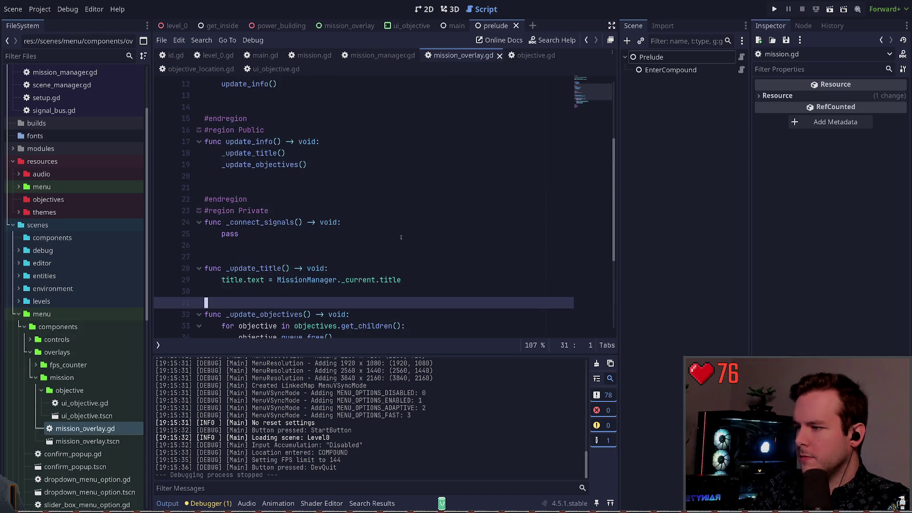
pyautogui.scroll(-3, 387, 237)
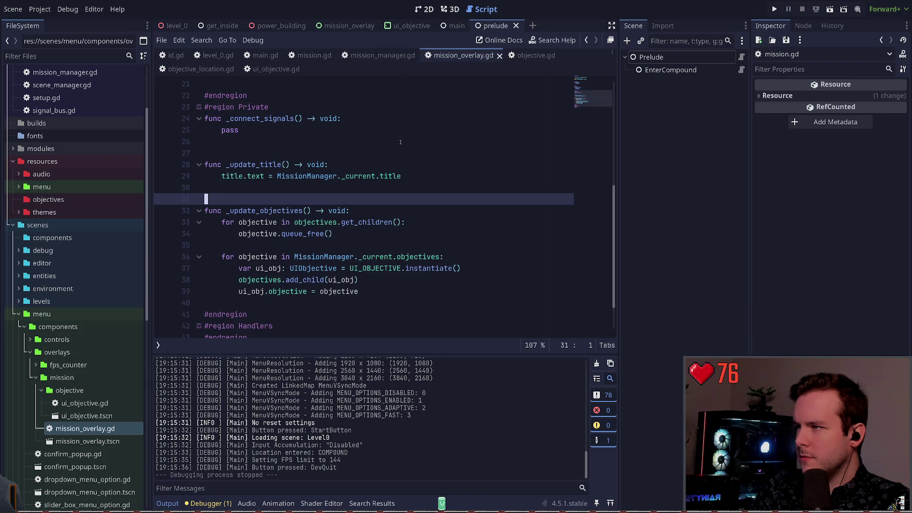
pyautogui.scroll(7, 395, 123)
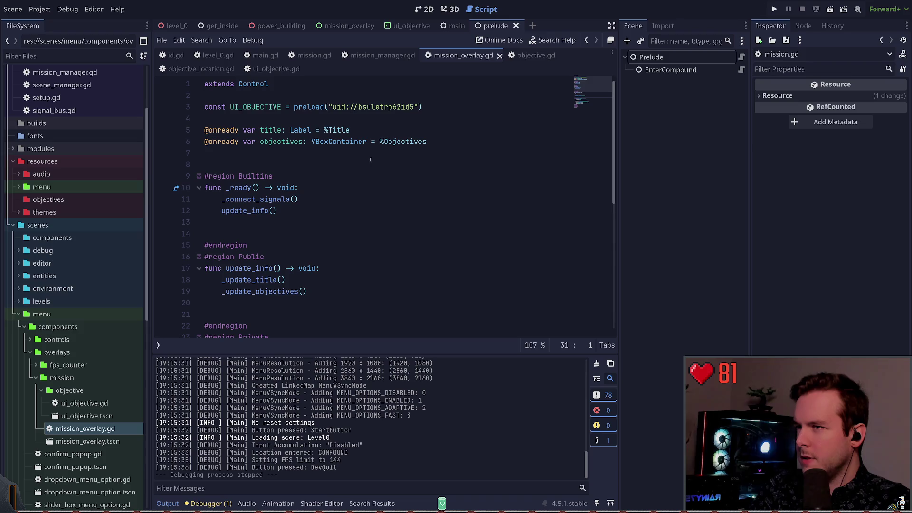
pyautogui.scroll(-8, 365, 185)
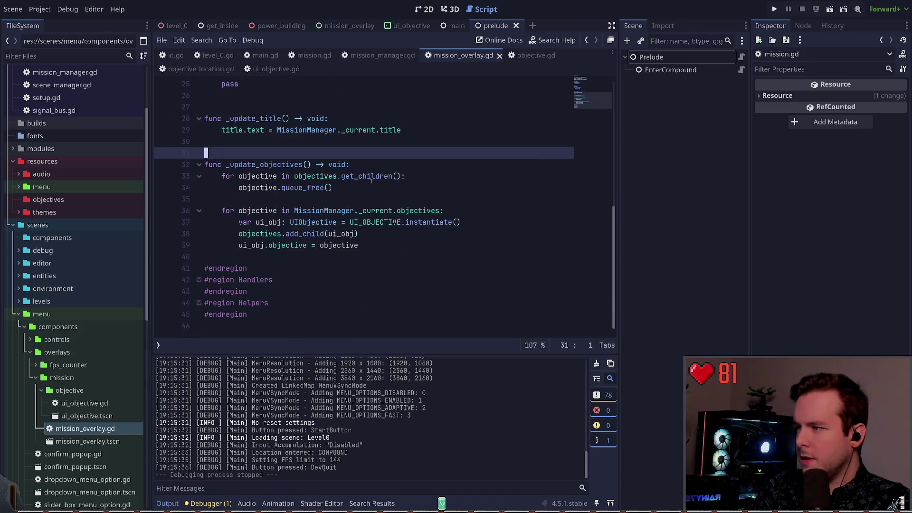
pyautogui.click(380, 55)
pyautogui.scroll(5, 380, 190)
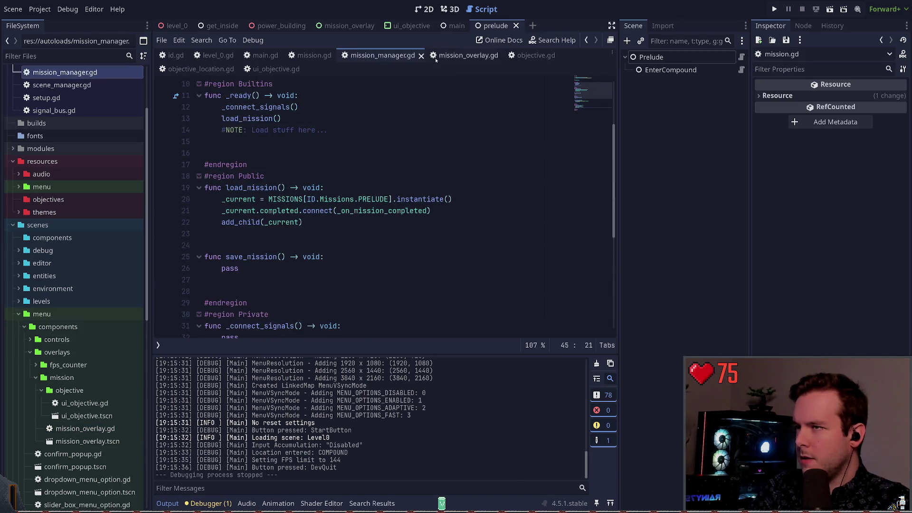
pyautogui.click(461, 55)
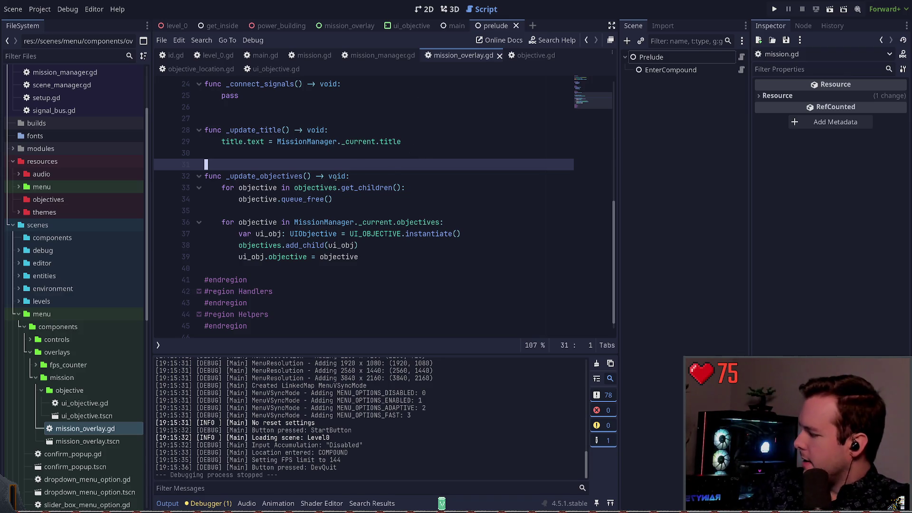
pyautogui.scroll(8, 373, 164)
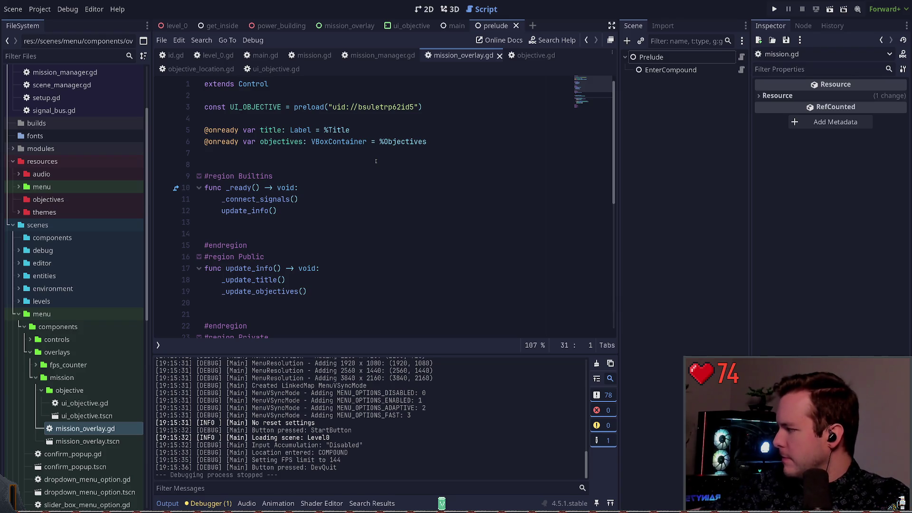
# In _connect_signals, replace pass with MissionManager.mission_changed.connect(_on_mission_changed)
pyautogui.click(366, 164)
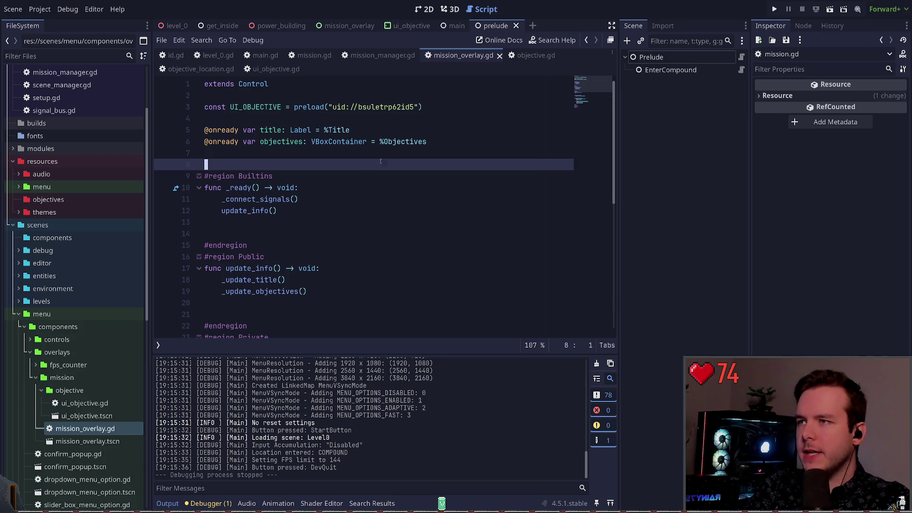
pyautogui.scroll(-3, 322, 152)
pyautogui.scroll(3, 307, 132)
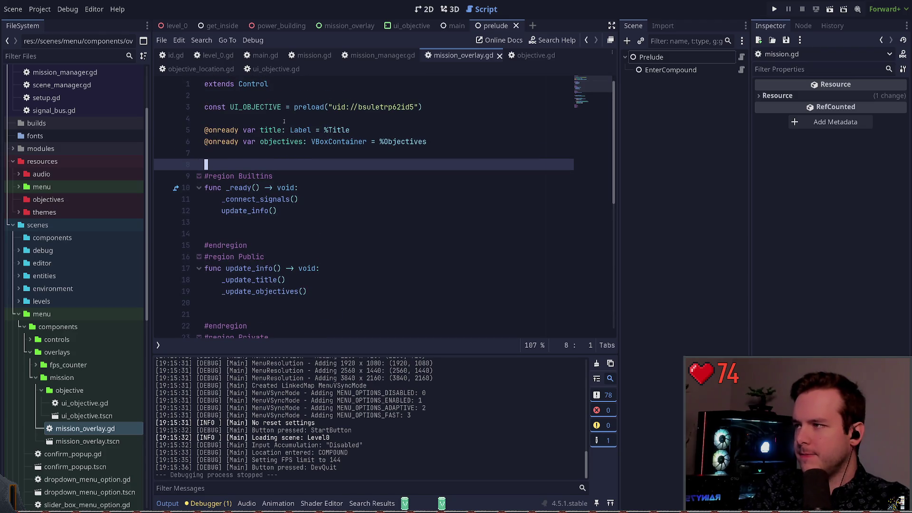
pyautogui.scroll(-3, 331, 142)
pyautogui.scroll(-2, 312, 171)
pyautogui.click(310, 195)
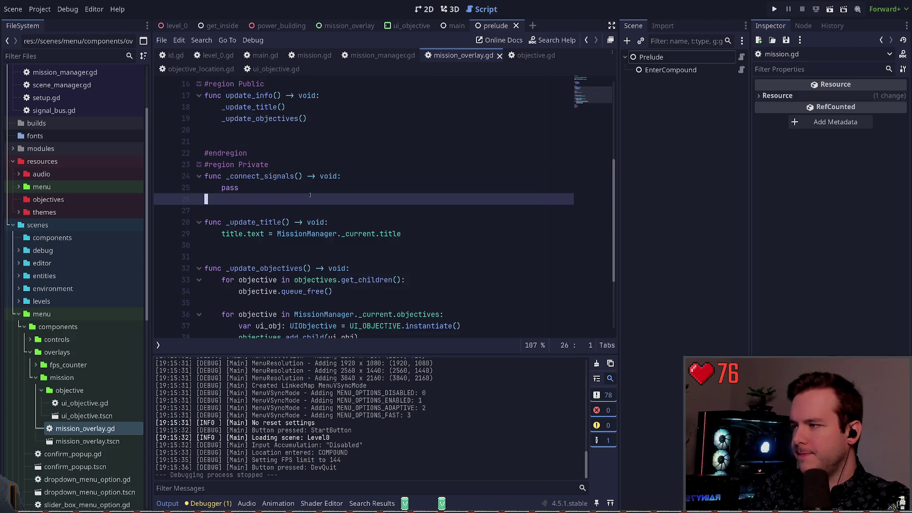
pyautogui.press('Left')
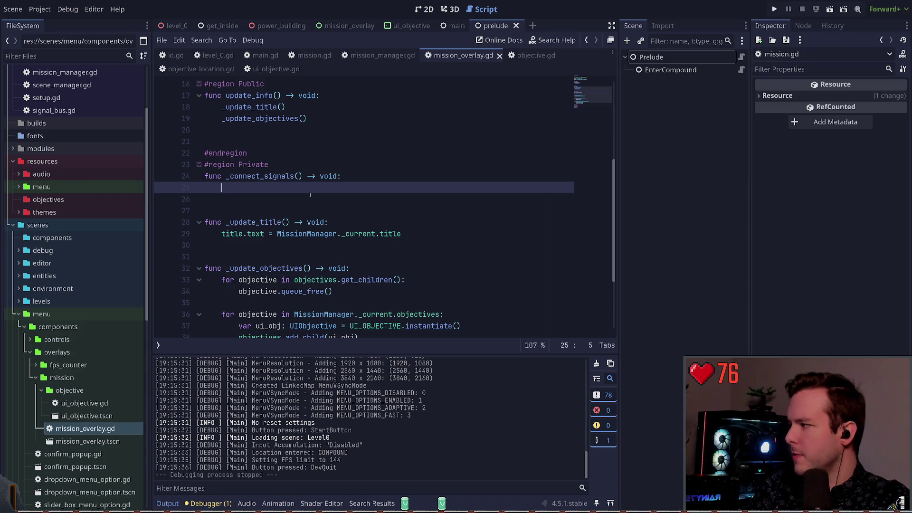
pyautogui.write('issionM')
pyautogui.press('Return')
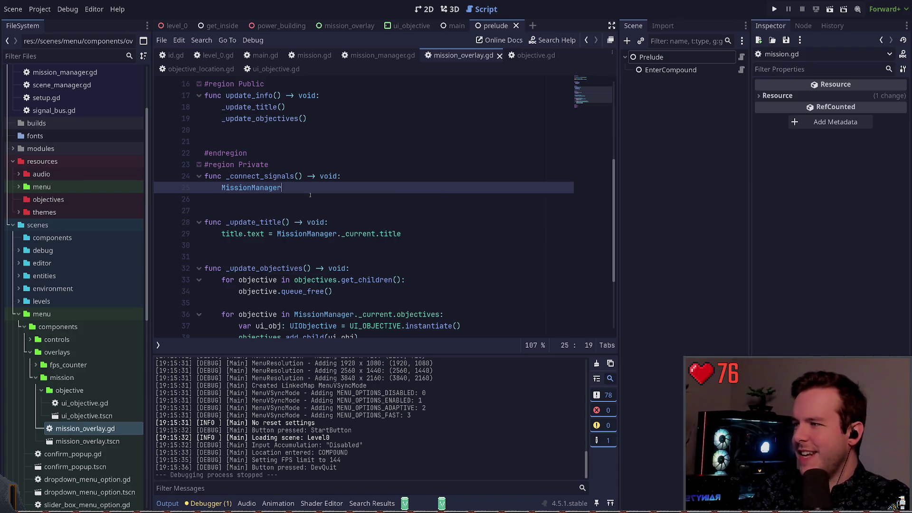
pyautogui.write('.')
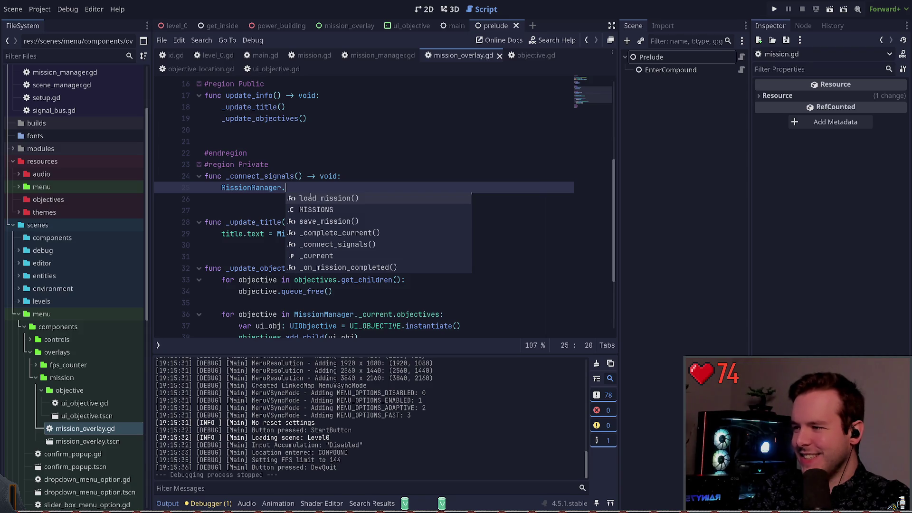
pyautogui.write('mission_changed.co')
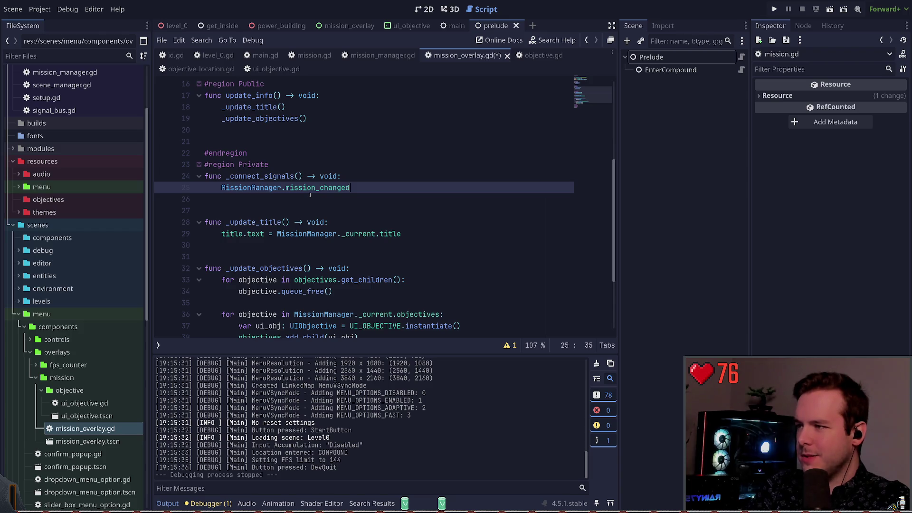
pyautogui.write('nnect(_on_mission_changed')
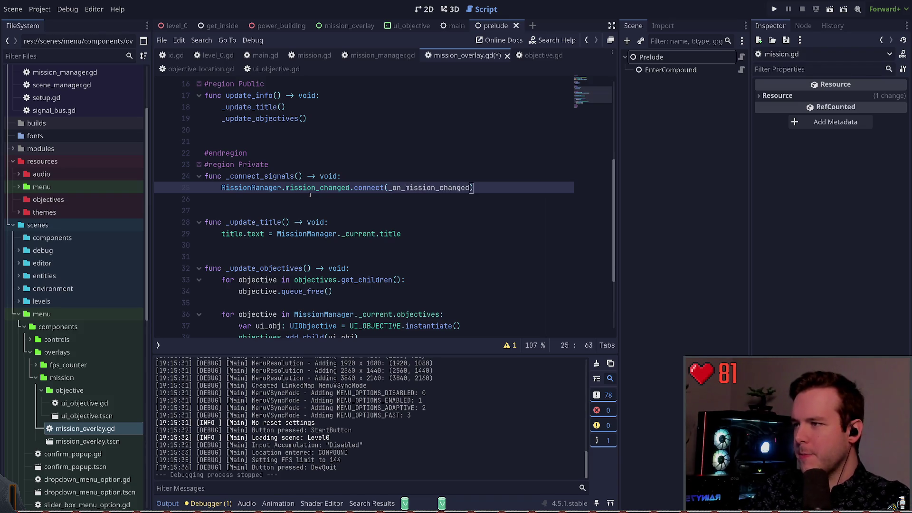
# Add func _on_mission_changed(mission: Mission) -> void under the Handlers region
pyautogui.scroll(-3, 310, 195)
pyautogui.click(310, 274)
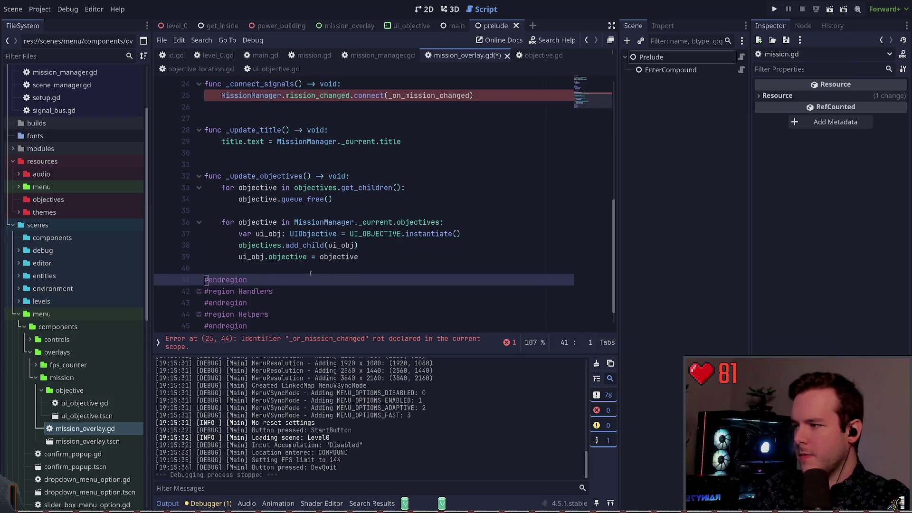
pyautogui.press('Down')
pyautogui.press('Down')
pyautogui.press('Return')
pyautogui.press('Return')
pyautogui.press('Up')
pyautogui.press('Up')
pyautogui.write('func _on')
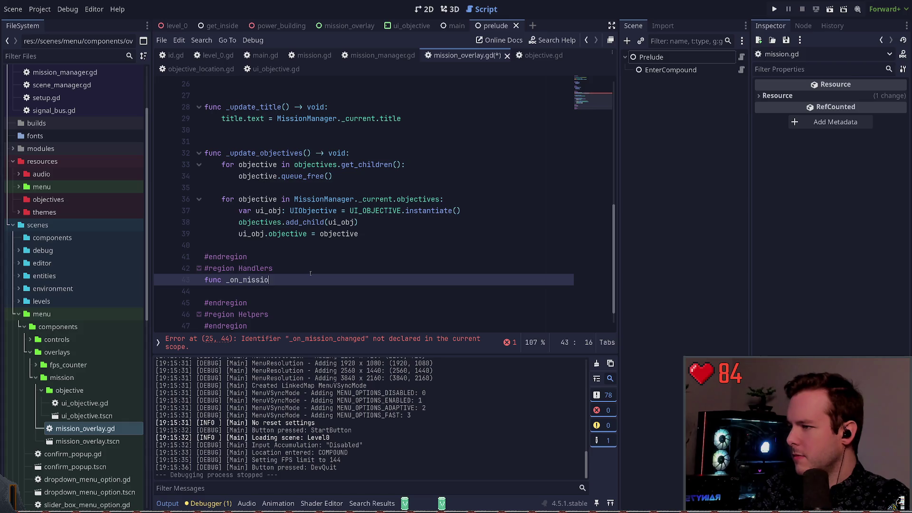
pyautogui.write('anged() -. voi')
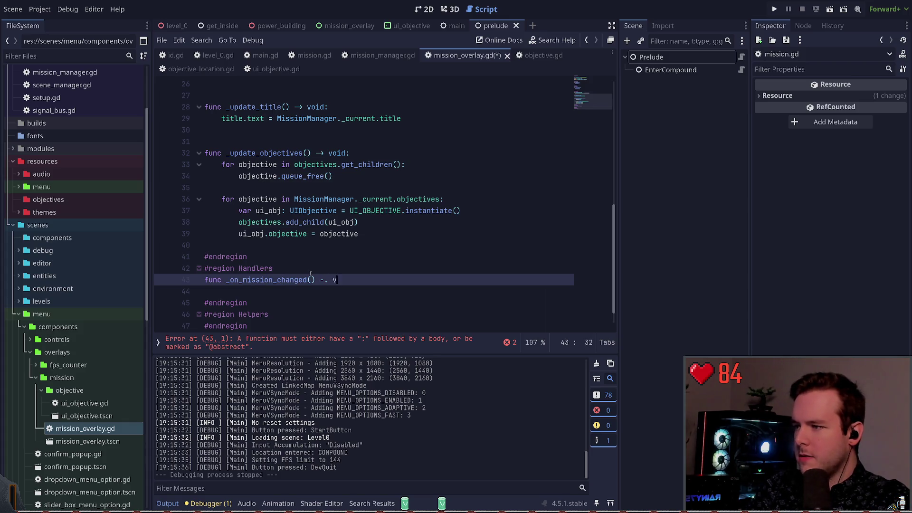
pyautogui.write(':')
pyautogui.press('Return')
pyautogui.write('passk')
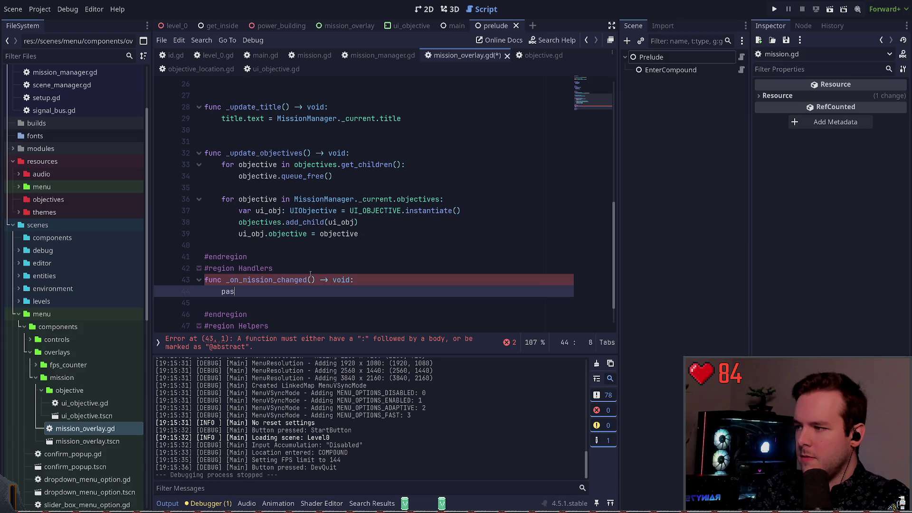
pyautogui.press('BackSpace')
pyautogui.press('Up')
pyautogui.press('Home')
pyautogui.hotkey('ctrl', 'Right')
pyautogui.hotkey('ctrl', 'Right')
pyautogui.hotkey('ctrl', 'Right')
pyautogui.press('Left')
pyautogui.write('mission: Mission')
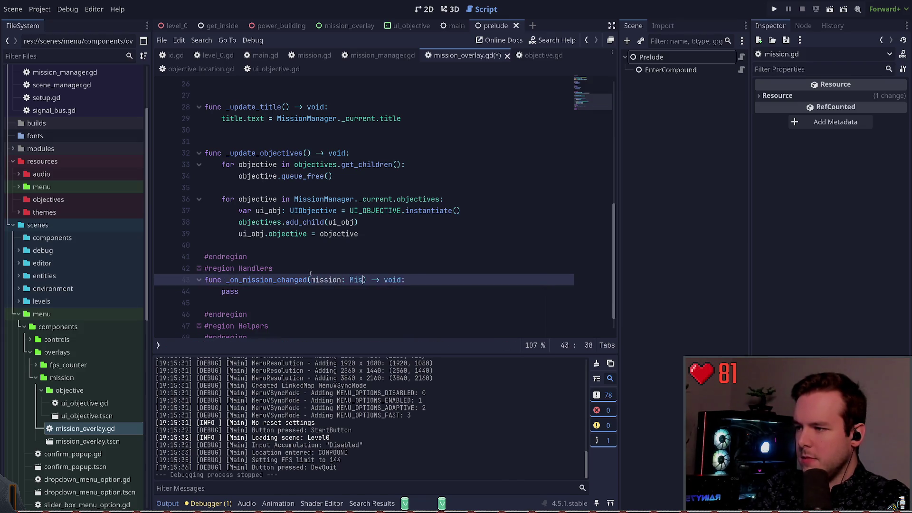
pyautogui.press('Down')
pyautogui.press('BackSpace')
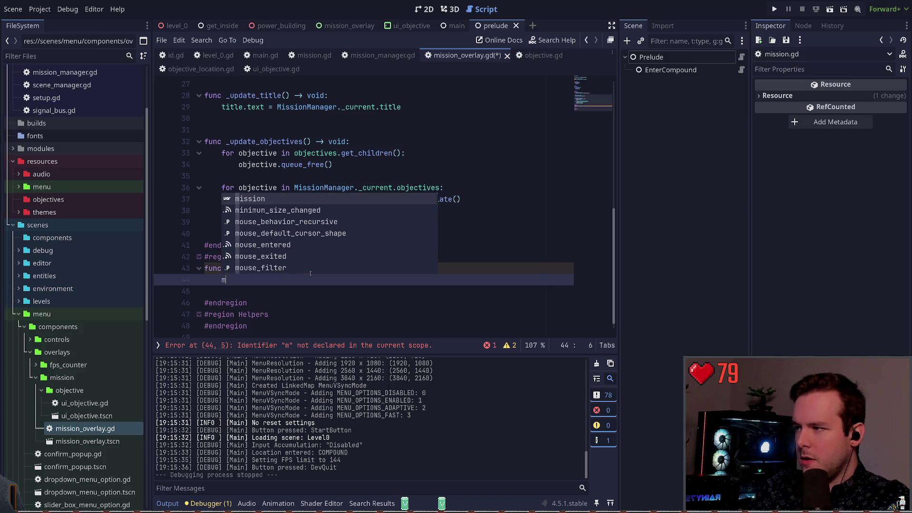
pyautogui.press('Escape')
pyautogui.scroll(9, 304, 261)
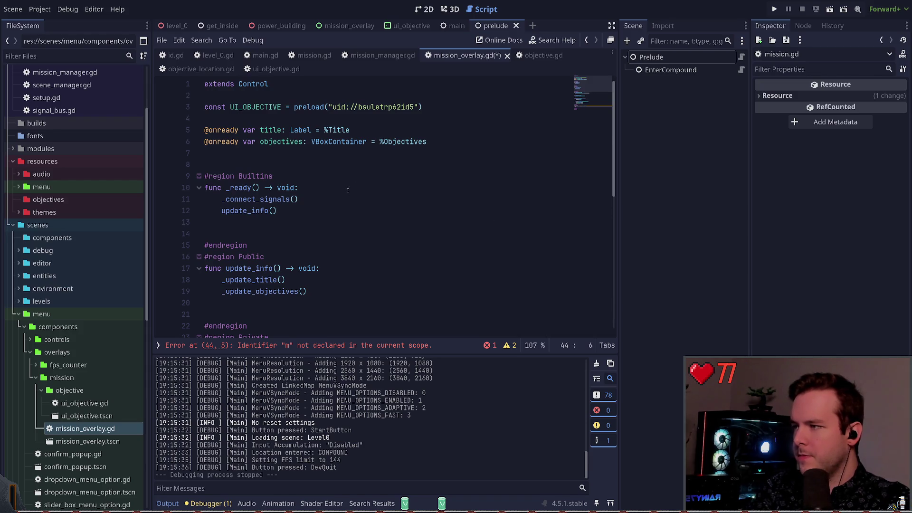
# Add a placeholder func _update_info() -> void with pass after _connect_signals
pyautogui.scroll(-7, 347, 190)
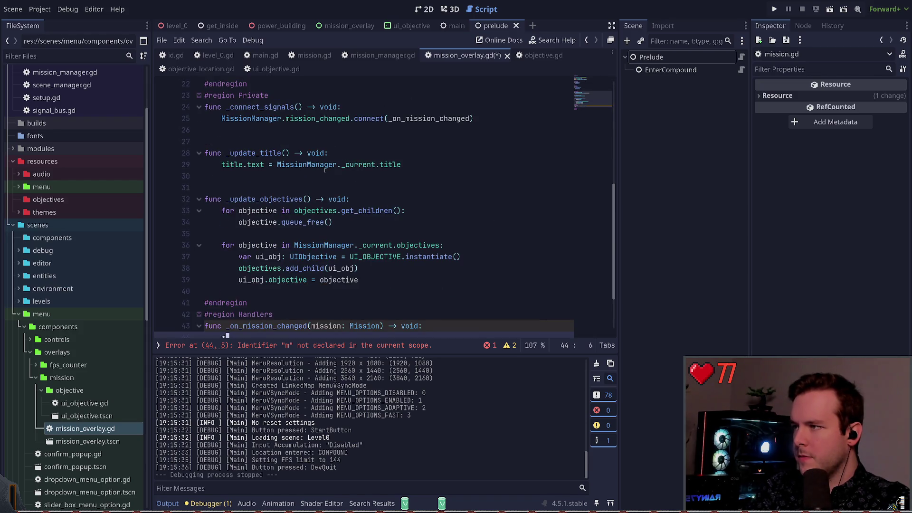
pyautogui.click(294, 138)
pyautogui.press('Return')
pyautogui.scroll(1, 293, 138)
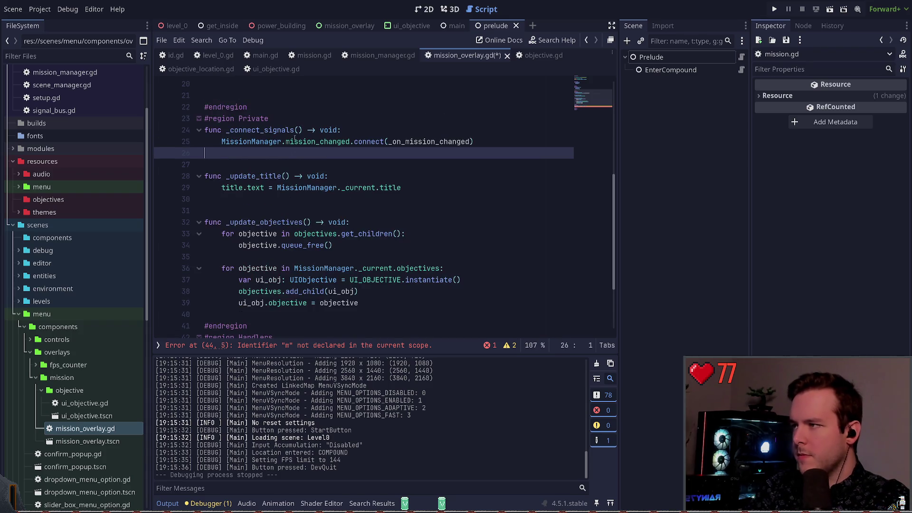
pyautogui.press('Up')
pyautogui.write('func _update_info() -> void:')
pyautogui.press('Return')
pyautogui.write('pass')
pyautogui.scroll(4, 380, 180)
pyautogui.scroll(-3, 330, 193)
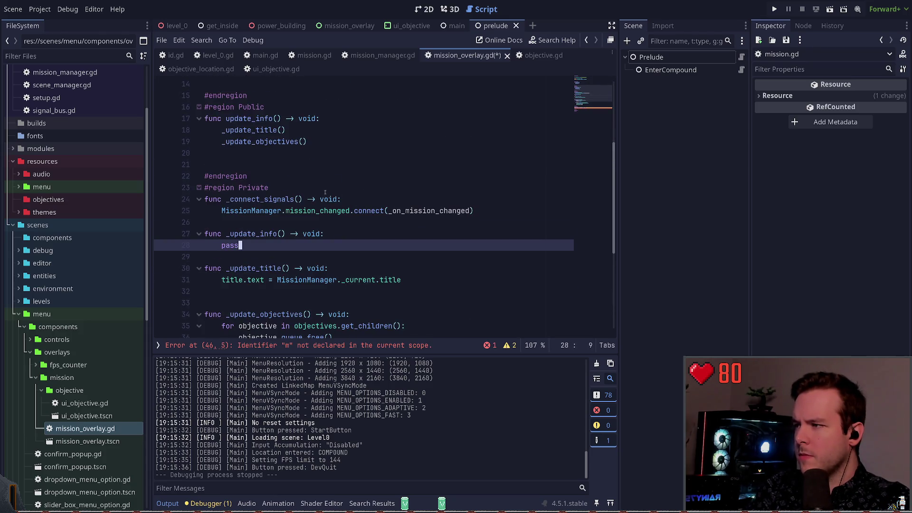
# Replace the stub by moving update_info below _connect_signals and renaming it _update_info
pyautogui.hotkey('ctrl', 'shift', 'k')
pyautogui.hotkey('ctrl', 'shift', 'k')
pyautogui.hotkey('ctrl', 'shift', 'k')
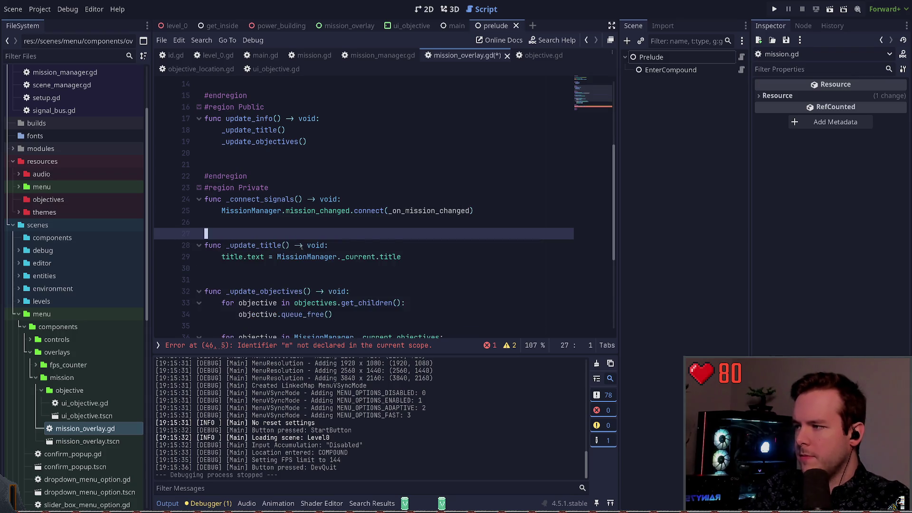
pyautogui.press('Up')
pyautogui.press('Up')
pyautogui.press('Up')
pyautogui.hotkey('shift', 'Up')
pyautogui.hotkey('shift', 'Up')
pyautogui.press('Delete')
pyautogui.hotkey('ctrl', 'z')
pyautogui.hotkey('shift', 'End')
pyautogui.hotkey('shift', 'Up')
pyautogui.hotkey('shift', 'Up')
pyautogui.hotkey('ctrl', 'x')
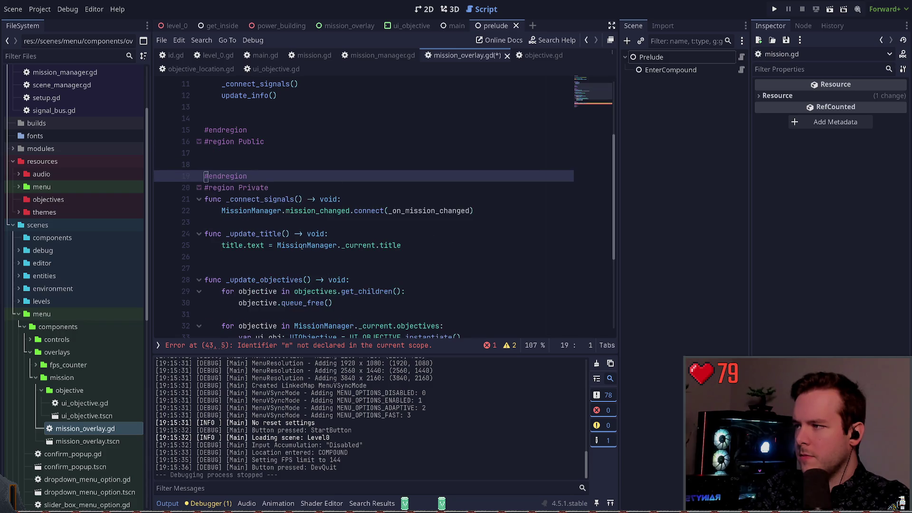
pyautogui.press('Down')
pyautogui.press('Down')
pyautogui.press('Down')
pyautogui.hotkey('ctrl', 'v')
pyautogui.press('Up')
pyautogui.press('Up')
pyautogui.press('Up')
pyautogui.press('Right')
pyautogui.write('_')
pyautogui.press('Down')
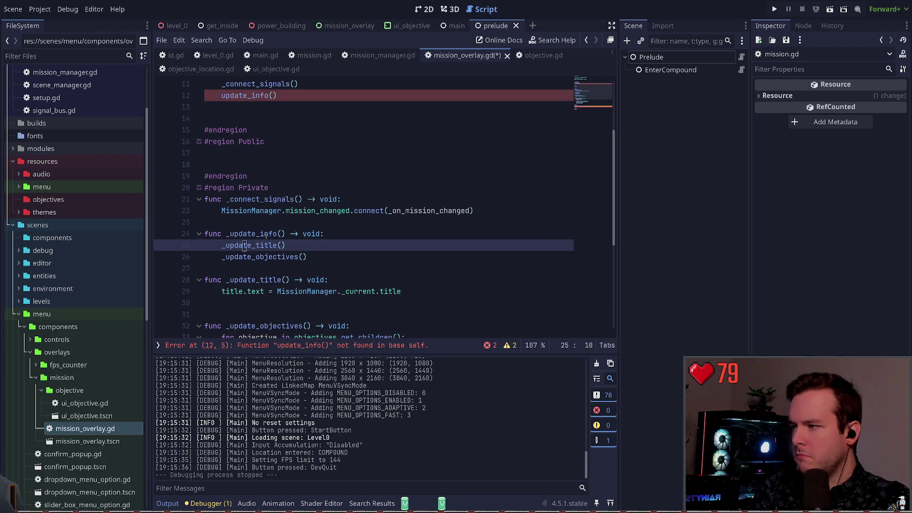
# Remove the empty Public-region lines and the update_info call in _ready, then save
pyautogui.click(302, 167)
pyautogui.press('Up')
pyautogui.press('Delete')
pyautogui.press('Delete')
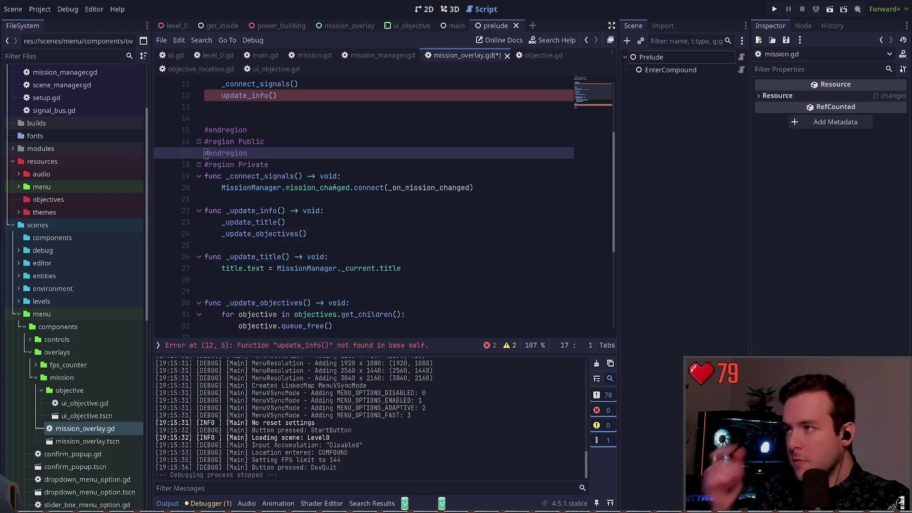
pyautogui.scroll(1, 302, 168)
pyautogui.click(280, 130)
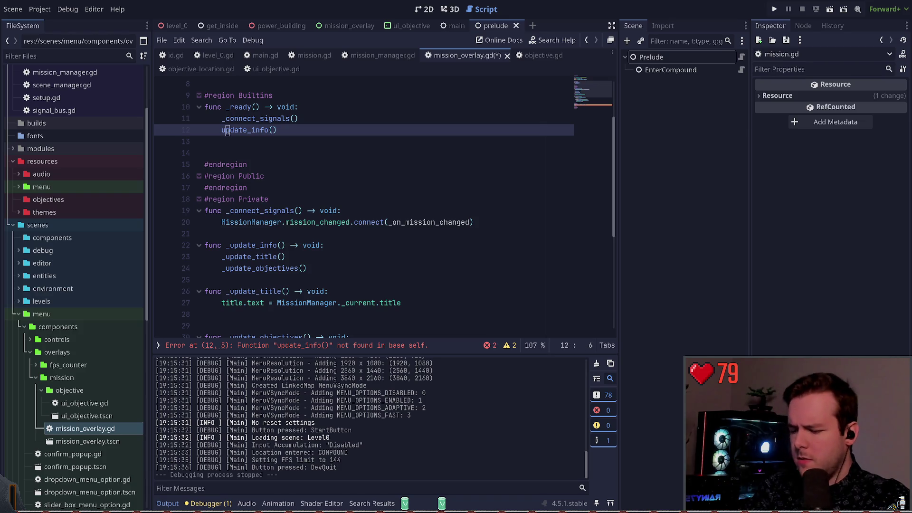
pyautogui.scroll(1, 268, 165)
pyautogui.press('Home')
pyautogui.write('_')
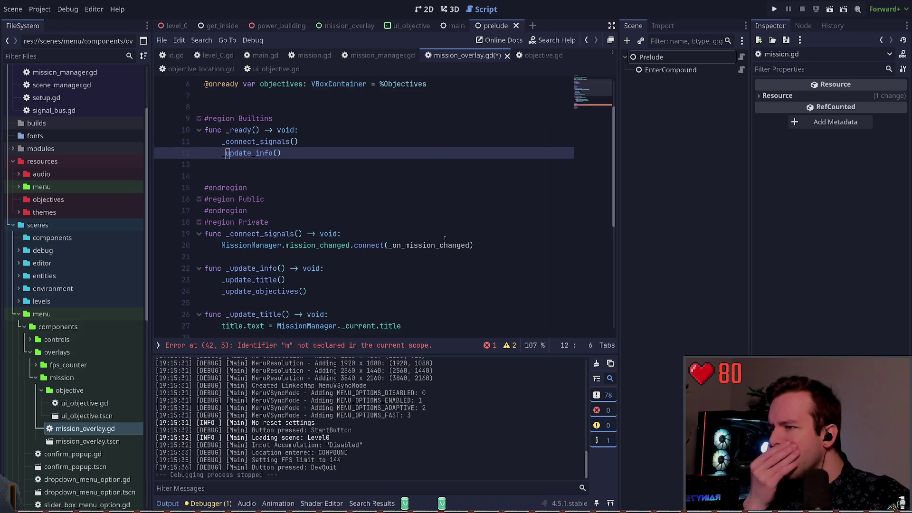
pyautogui.scroll(-1, 333, 150)
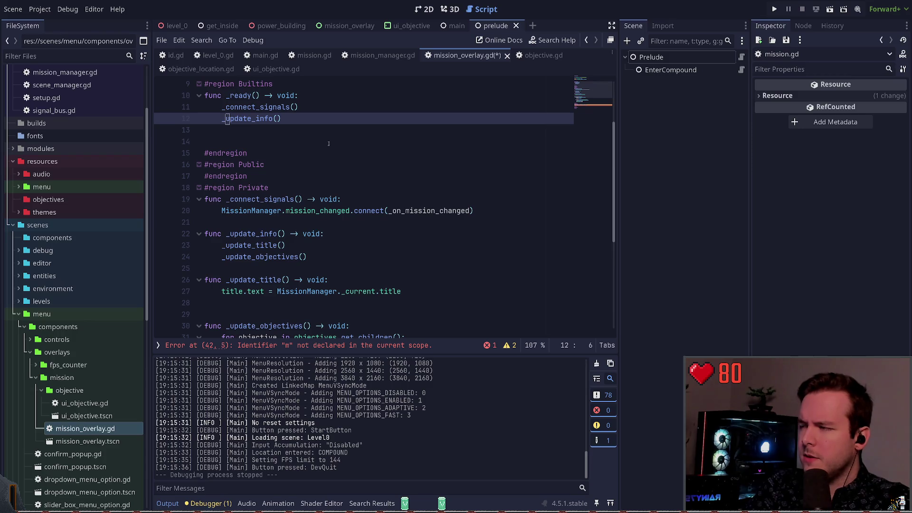
pyautogui.hotkey('ctrl', 'x')
pyautogui.hotkey('ctrl', 's')
pyautogui.scroll(-1, 300, 162)
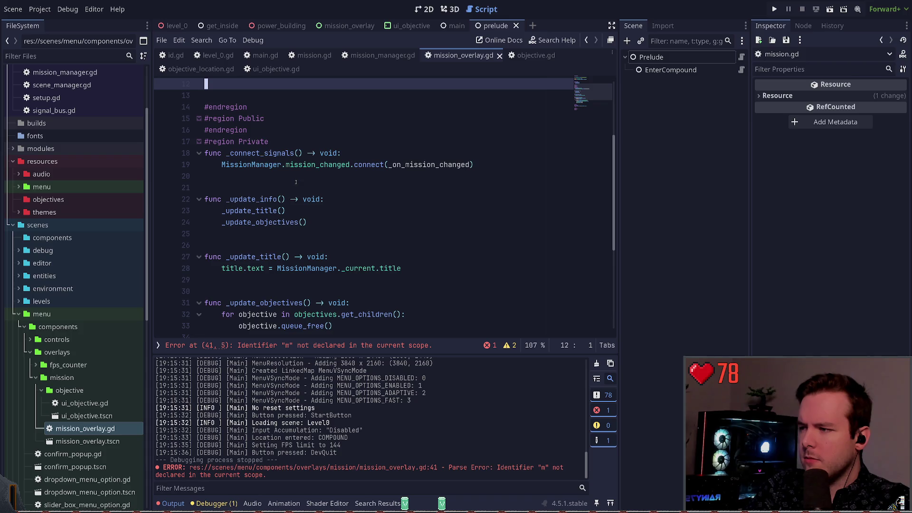
pyautogui.scroll(-1, 299, 214)
pyautogui.doubleClick(320, 229)
pyautogui.scroll(4, 282, 147)
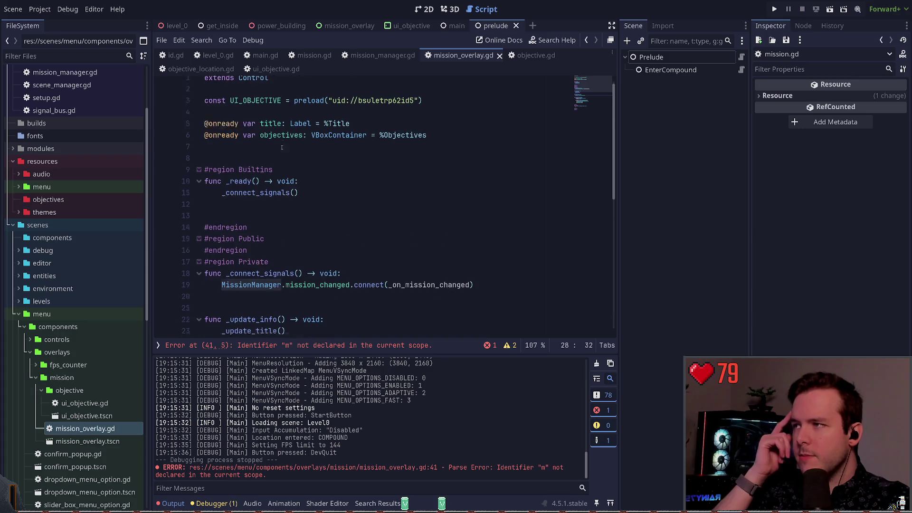
pyautogui.scroll(1, 281, 147)
pyautogui.click(287, 151)
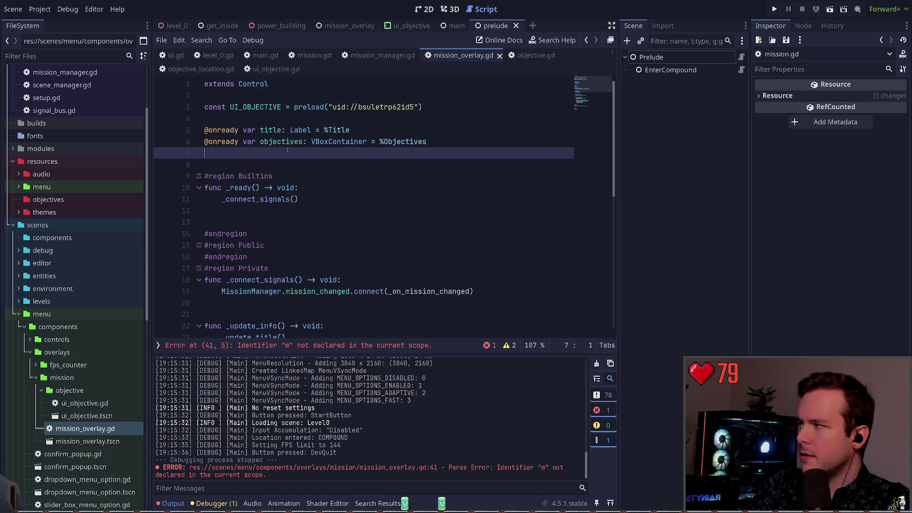
# Declare the member variable var _mission: Mission and save the script
pyautogui.press('Return')
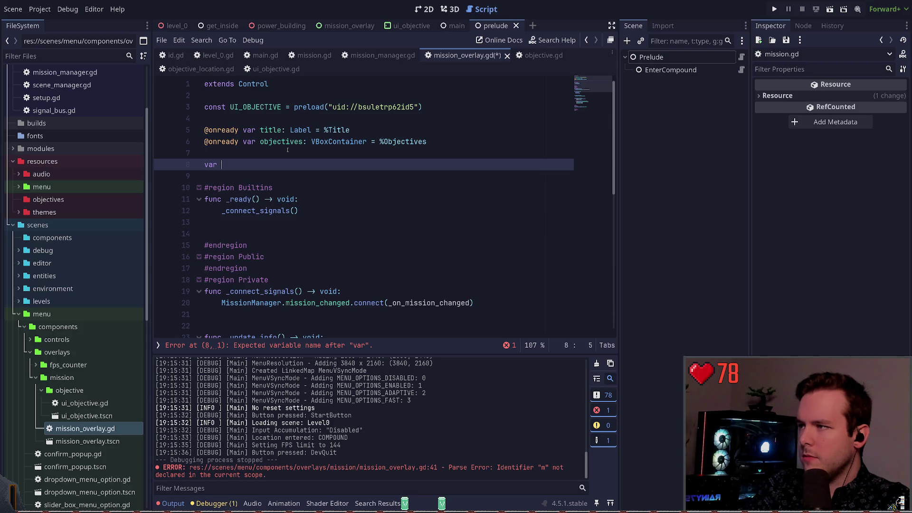
pyautogui.write('sion: Misison')
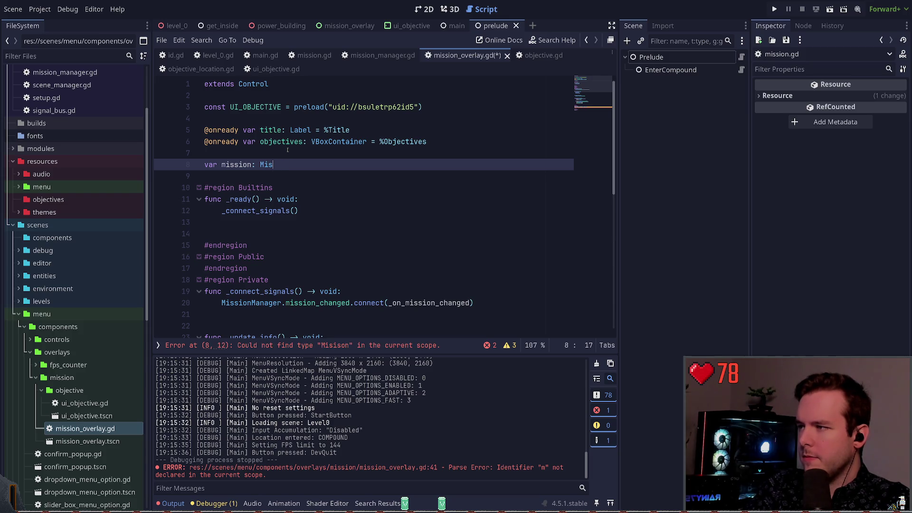
pyautogui.hotkey('ctrl', 'Left')
pyautogui.hotkey('ctrl', 'Left')
pyautogui.hotkey('ctrl', 'Left')
pyautogui.write('_')
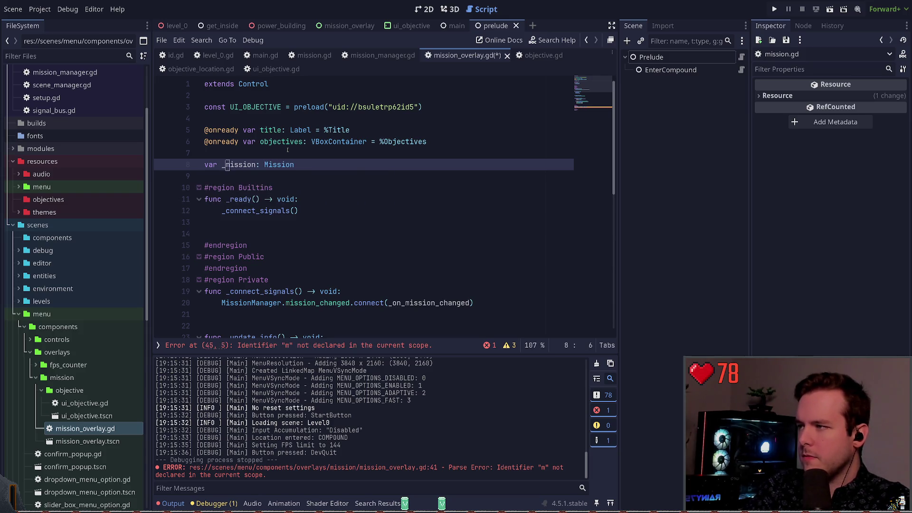
pyautogui.hotkey('ctrl', 's')
pyautogui.hotkey('ctrl', 'Right')
pyautogui.scroll(-5, 316, 208)
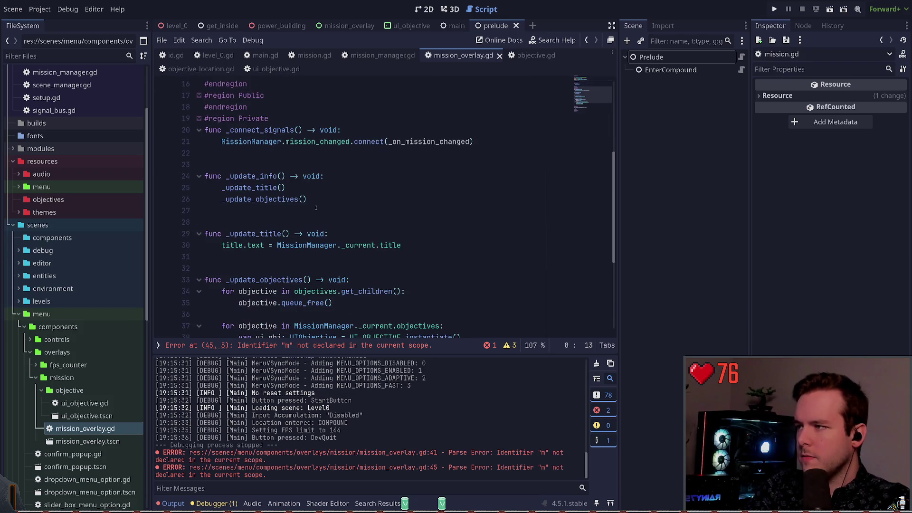
pyautogui.scroll(-5, 373, 183)
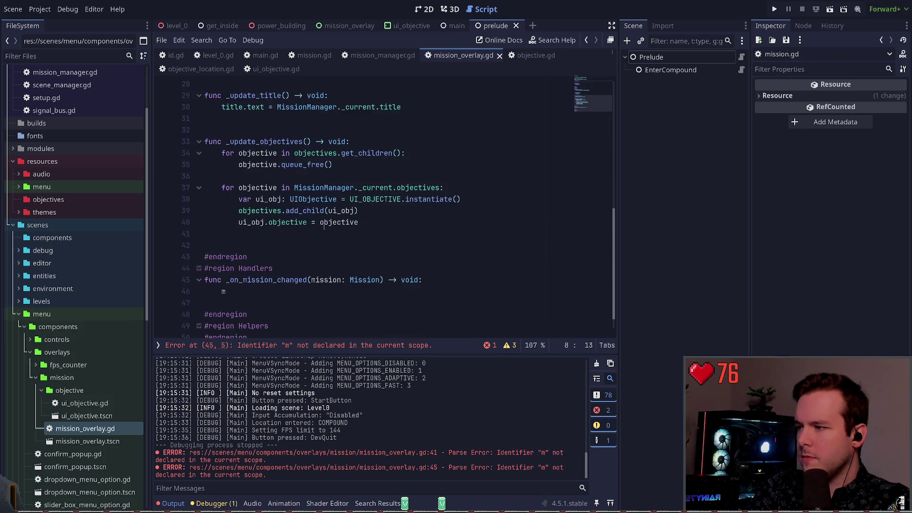
# Set _mission = mission inside the _on_mission_changed handler
pyautogui.click(266, 271)
pyautogui.press('BackSpace')
pyautogui.write('_mission = mio')
pyautogui.press('BackSpace')
pyautogui.write('ss')
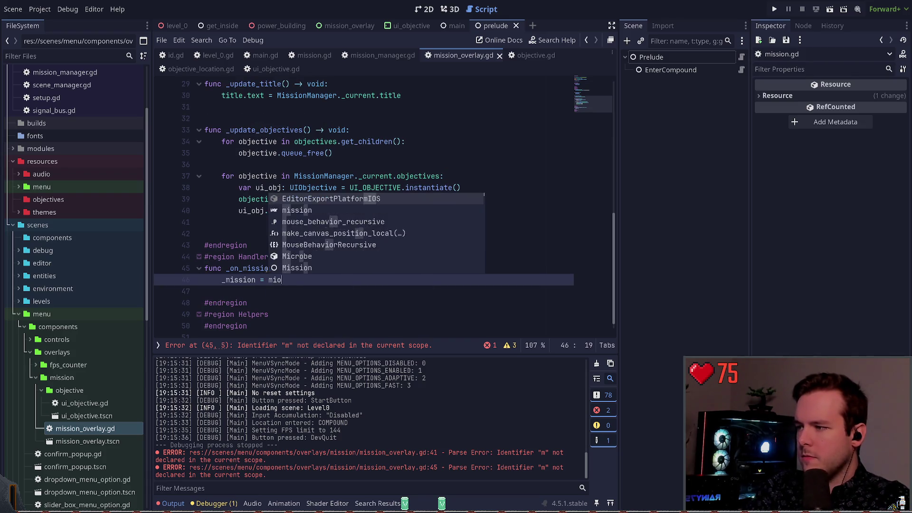
pyautogui.press('Return')
# Make the objectives loop iterate over _mission.objectives instead of MissionManager._current
pyautogui.press('Up')
pyautogui.press('Up')
pyautogui.press('Up')
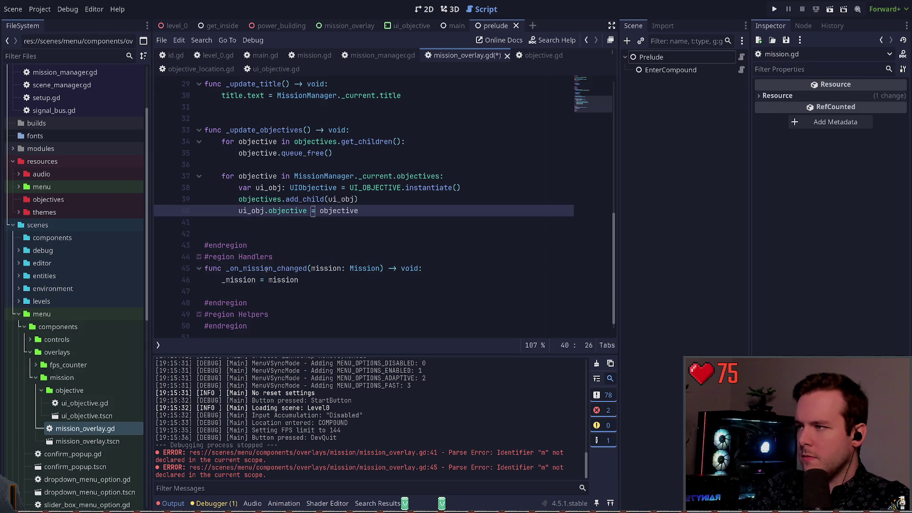
pyautogui.press('Down')
pyautogui.press('Down')
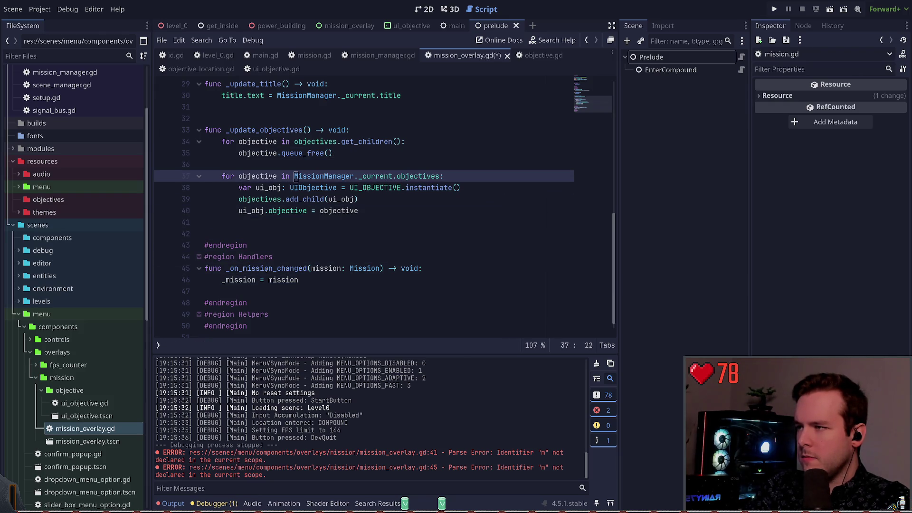
pyautogui.hotkey('ctrl', 'Delete')
pyautogui.hotkey('ctrl', 'Delete')
pyautogui.hotkey('ctrl', 'Delete')
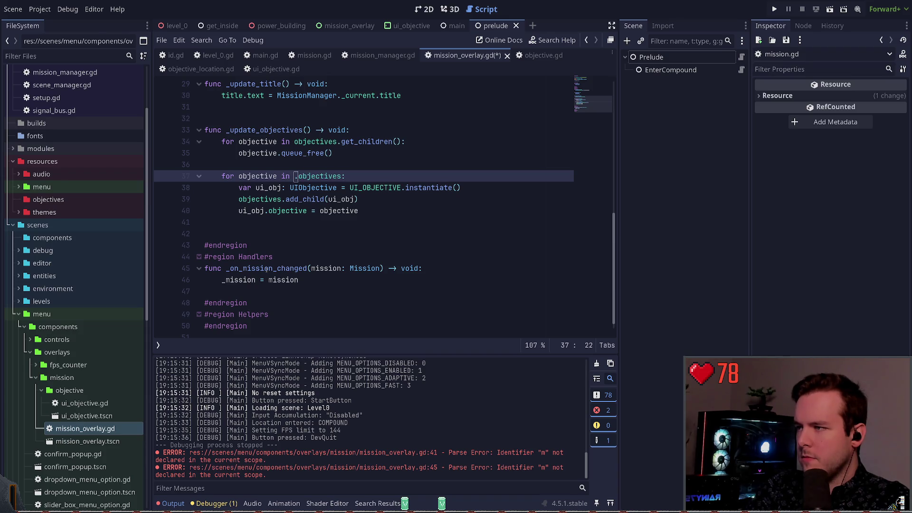
pyautogui.write('mission')
pyautogui.hotkey('ctrl', 's')
pyautogui.click(277, 176)
pyautogui.scroll(1, 328, 267)
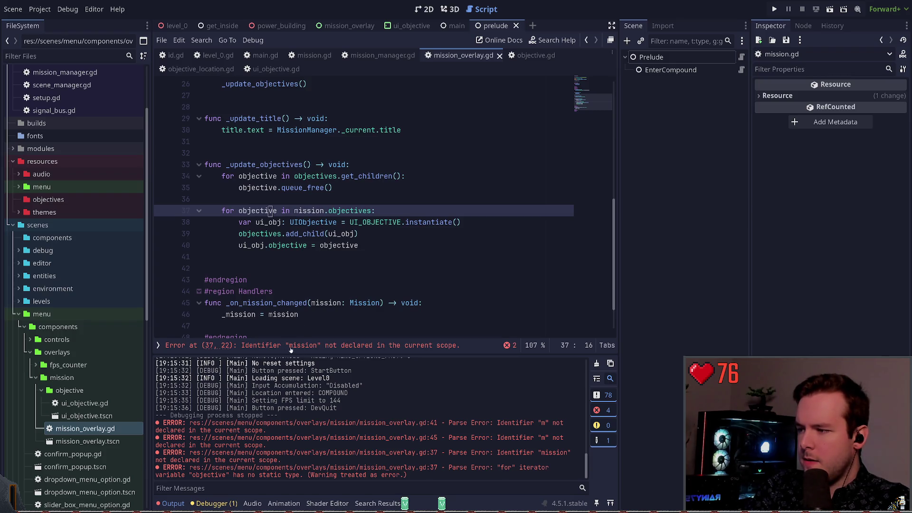
pyautogui.click(291, 211)
pyautogui.write('_')
pyautogui.click(276, 210)
pyautogui.scroll(4, 310, 270)
# Change the title assignment to title.text = _mission.title and run the project
pyautogui.click(274, 269)
pyautogui.hotkey('shift', 'End')
pyautogui.press('Delete')
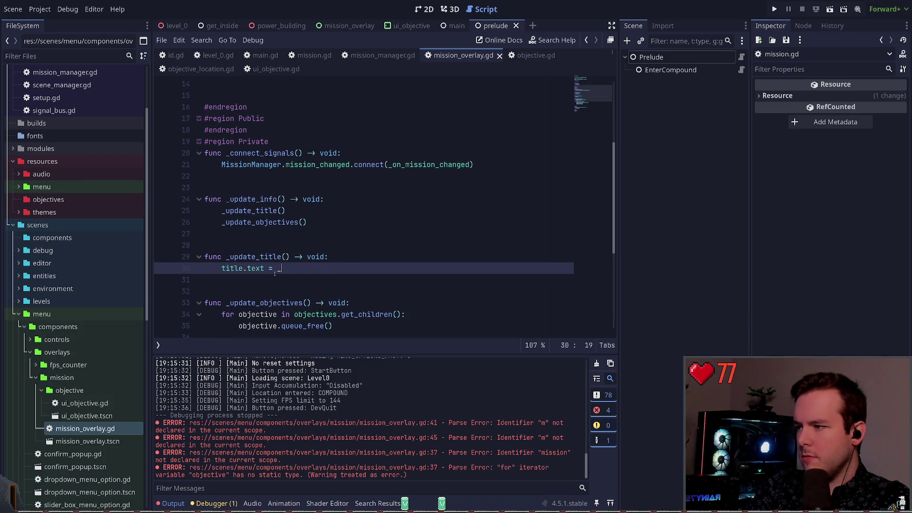
pyautogui.click(270, 268)
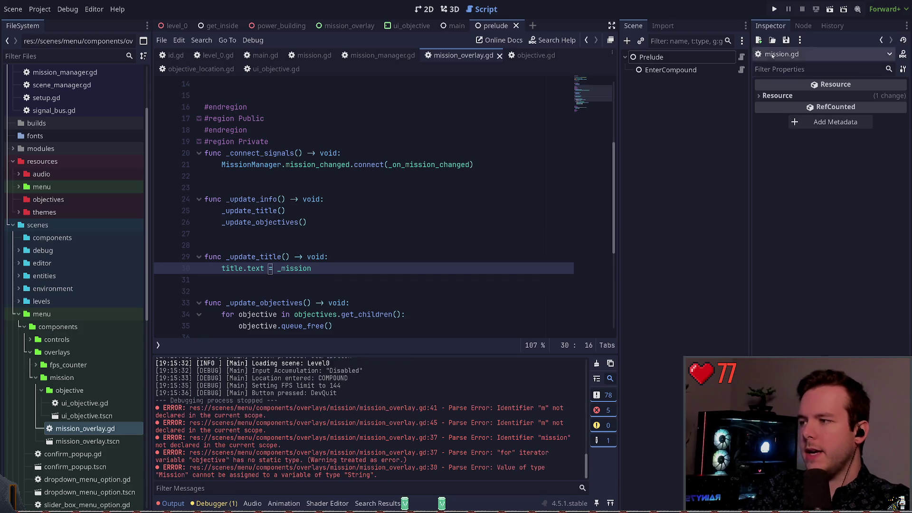
pyautogui.scroll(-3, 505, 220)
pyautogui.write('t')
pyautogui.press('Return')
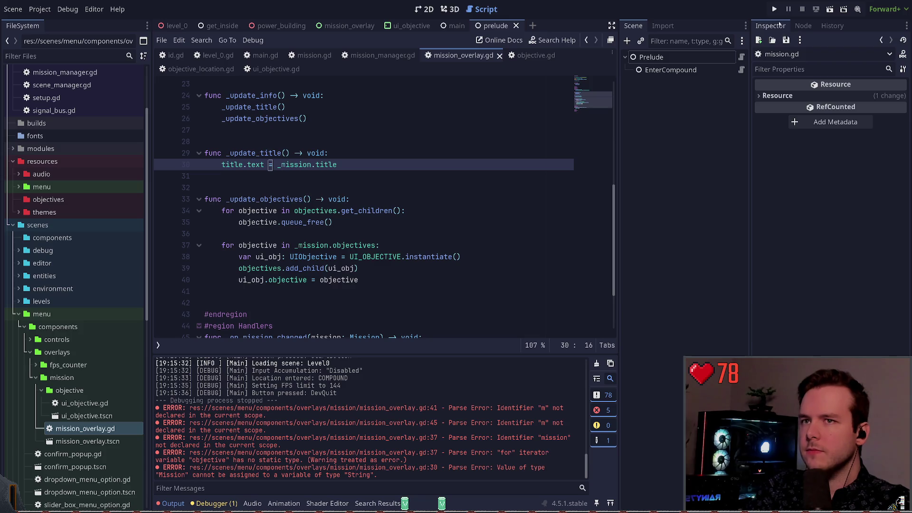
pyautogui.click(773, 9)
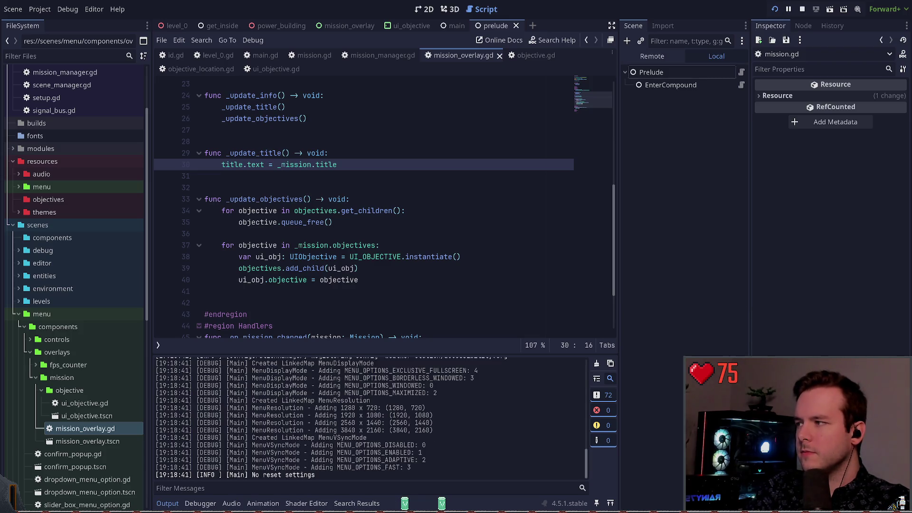
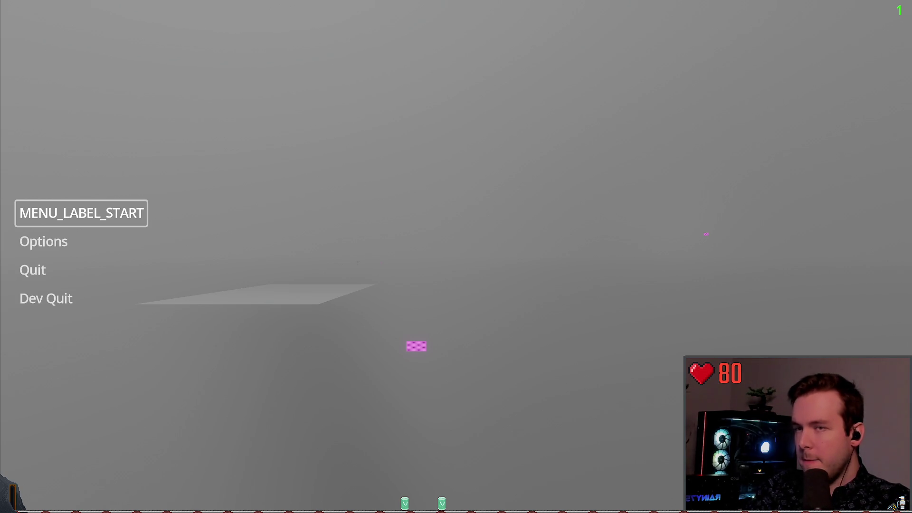
# Add 'signal mission_changed(mission: Mission)' below MISSIONS in mission_manager.gd and run the game to its pause menu
pyautogui.hotkey('alt', 'F4')
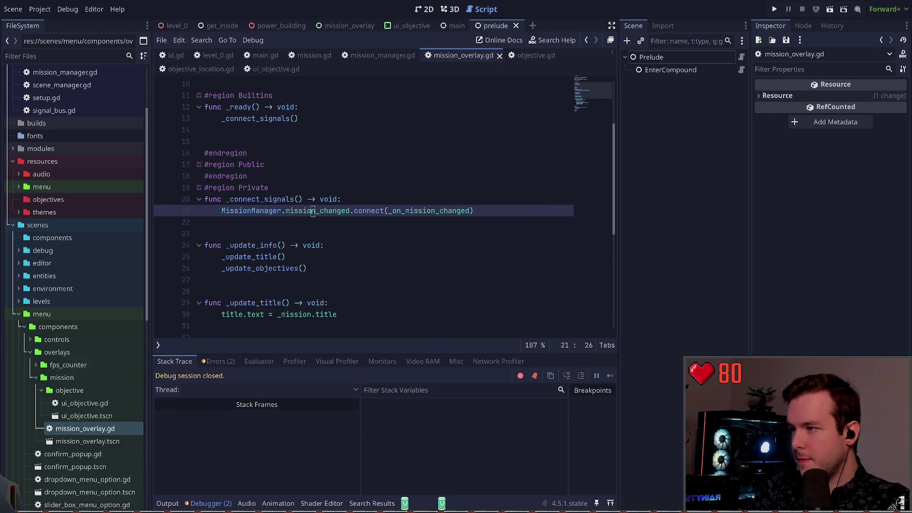
pyautogui.keyDown('ctrl'); pyautogui.click(273, 212); pyautogui.keyUp('ctrl')
pyautogui.press('Down')
pyautogui.press('Down')
pyautogui.press('Down')
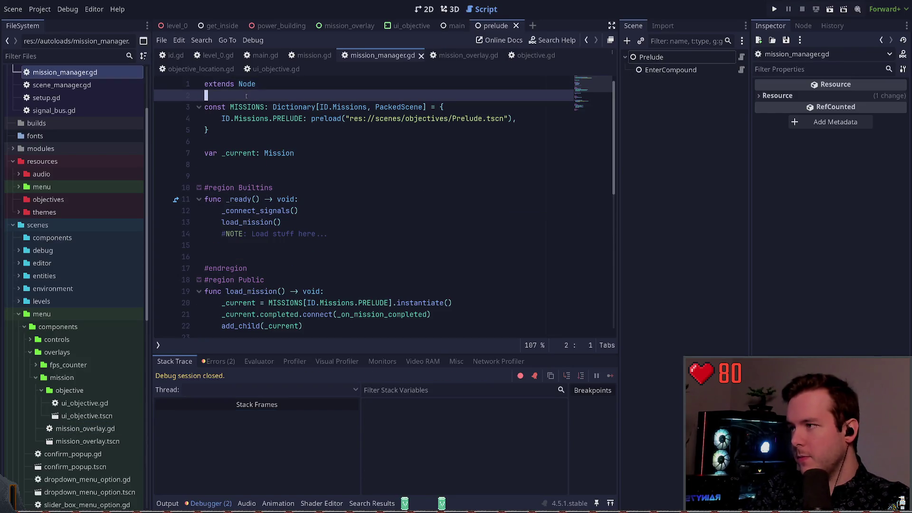
pyautogui.press('End')
pyautogui.press('Return')
pyautogui.press('Return')
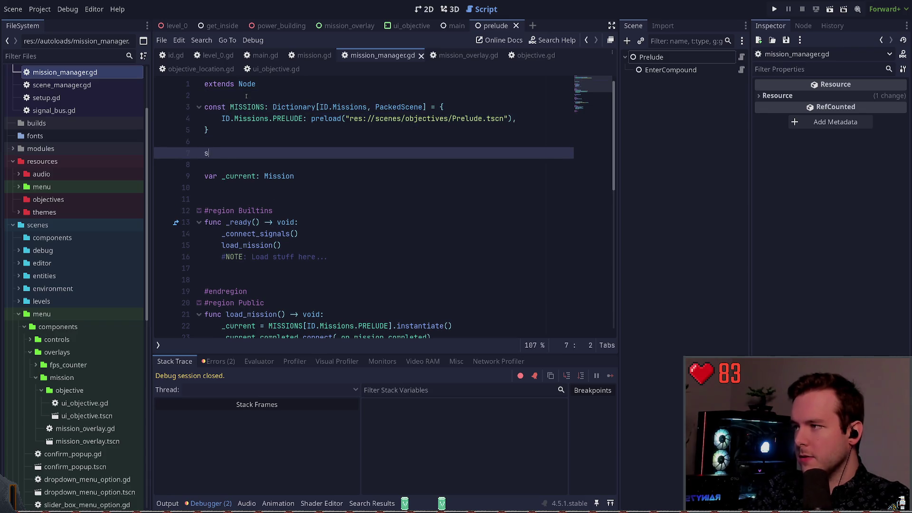
pyautogui.write('mission_changed(mi')
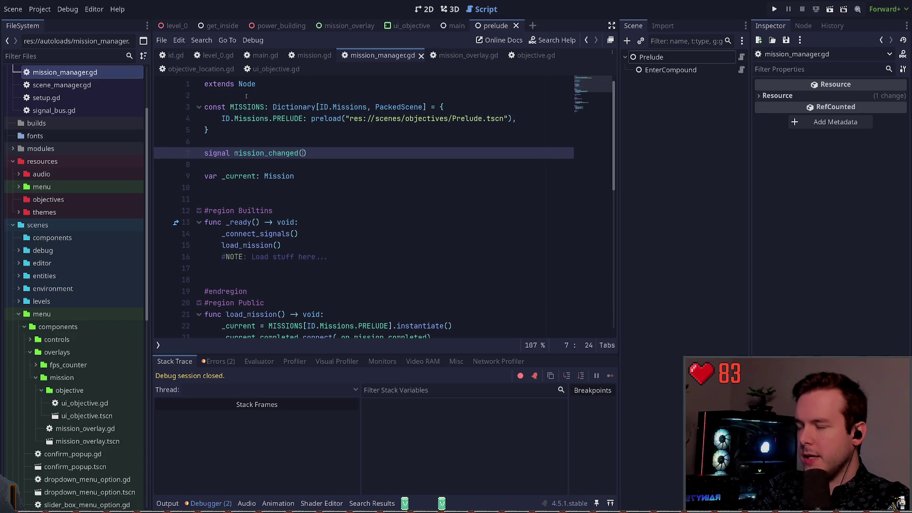
pyautogui.write('ssion: Mis')
pyautogui.press('Return')
pyautogui.click(773, 9)
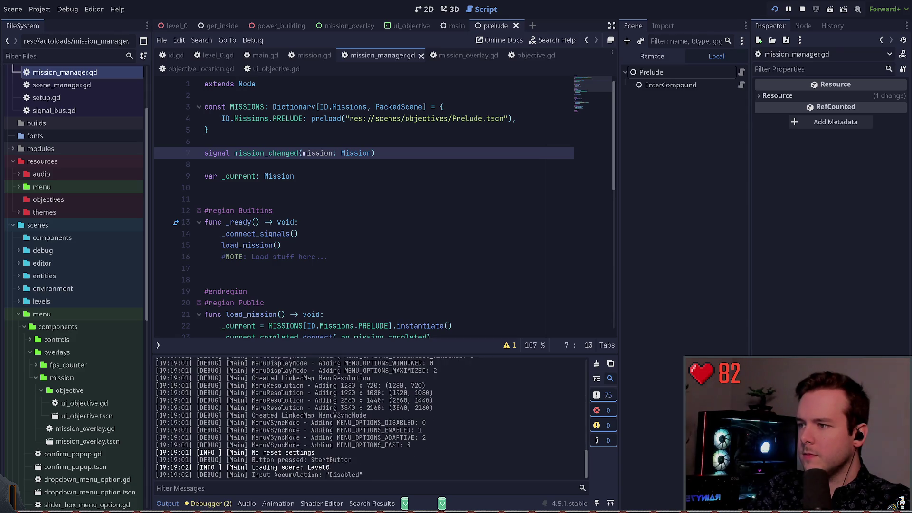
pyautogui.press('Escape')
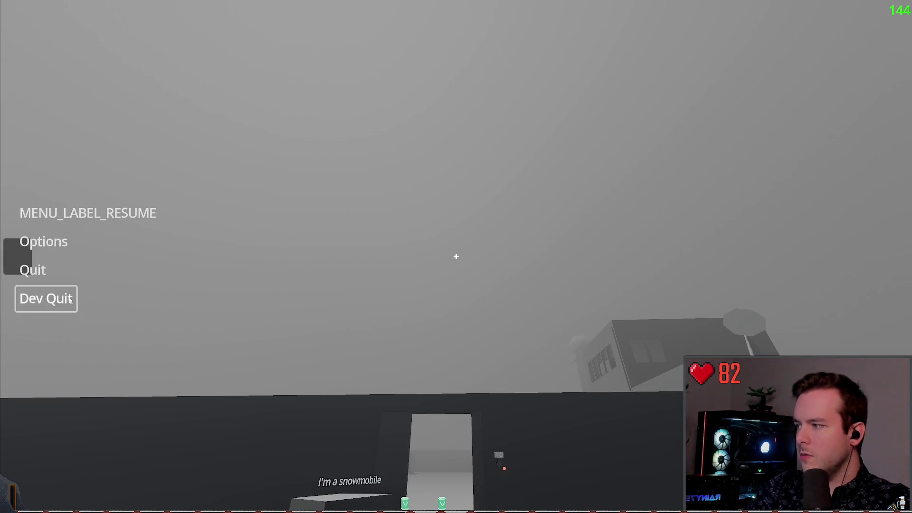
# Try loading the mission with call_deferred in _ready, then test-run and quit the game
pyautogui.click(44, 297)
pyautogui.click(309, 197)
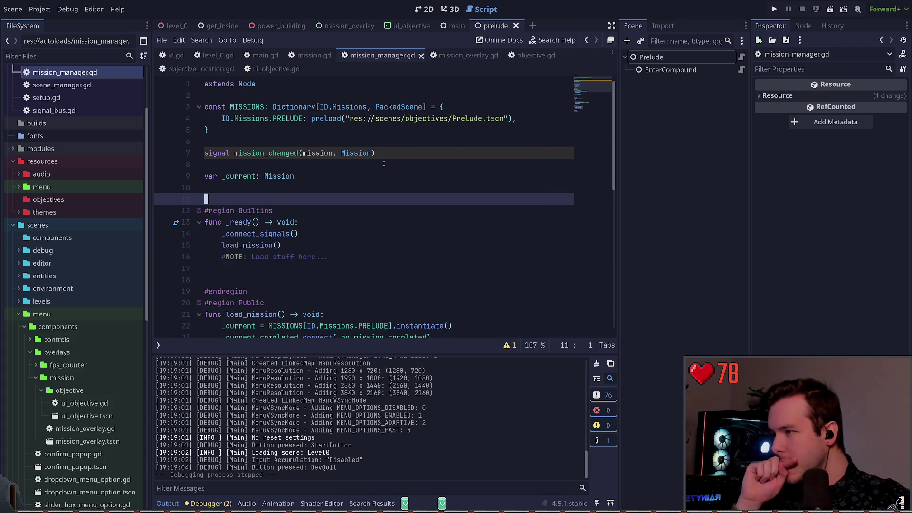
pyautogui.scroll(-4, 380, 169)
pyautogui.click(380, 107)
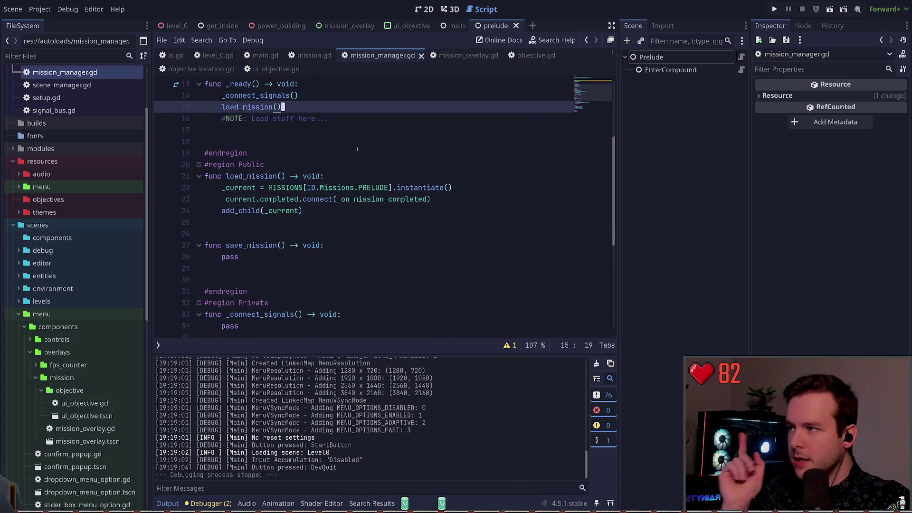
pyautogui.scroll(4, 380, 184)
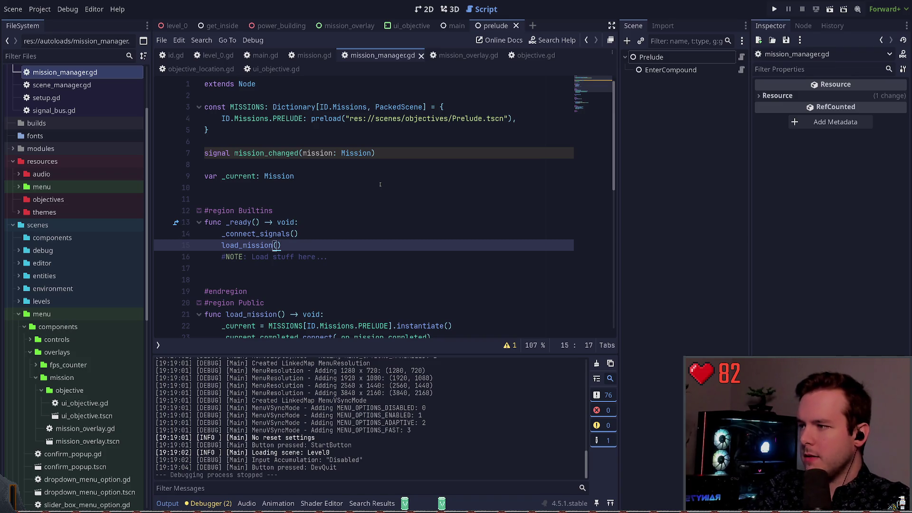
pyautogui.write('call')
pyautogui.press('Down')
pyautogui.press('Return')
pyautogui.hotkey('ctrl', 's')
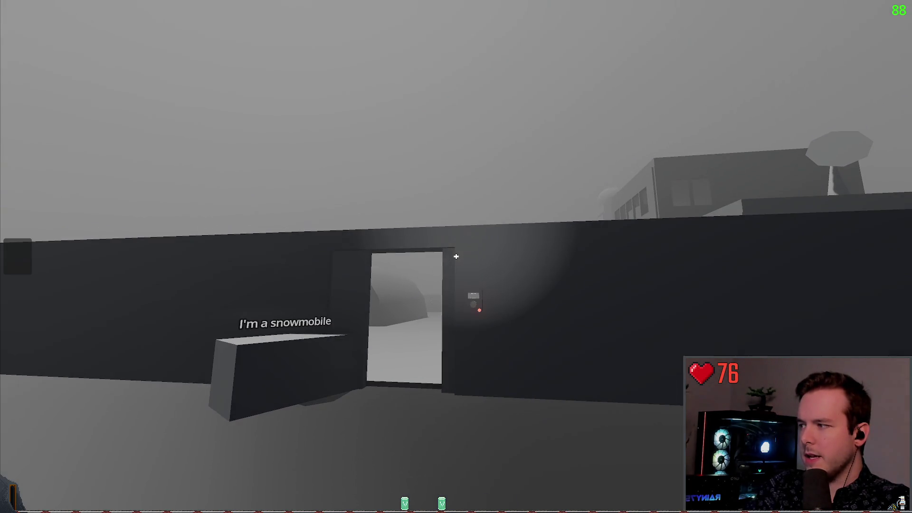
pyautogui.press('Escape')
pyautogui.click(76, 298)
# Revert to a plain load_mission() call with a new empty line above it
pyautogui.click(274, 245)
pyautogui.hotkey('shift', 'End')
pyautogui.press('Delete')
pyautogui.write('(')
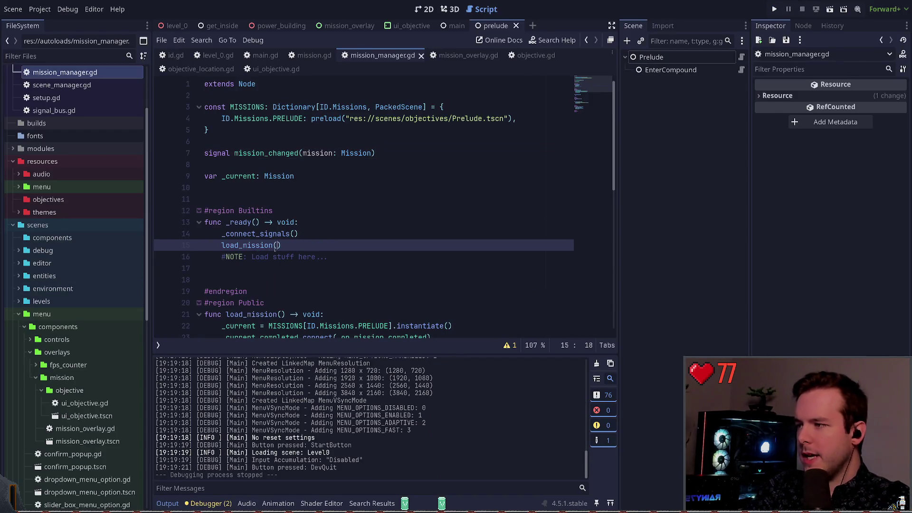
pyautogui.press('Home')
pyautogui.press('Return')
pyautogui.press('Up')
# Write 'await get_tree().create_timer(2).timeout' above load_mission() and save the script
pyautogui.write('await')
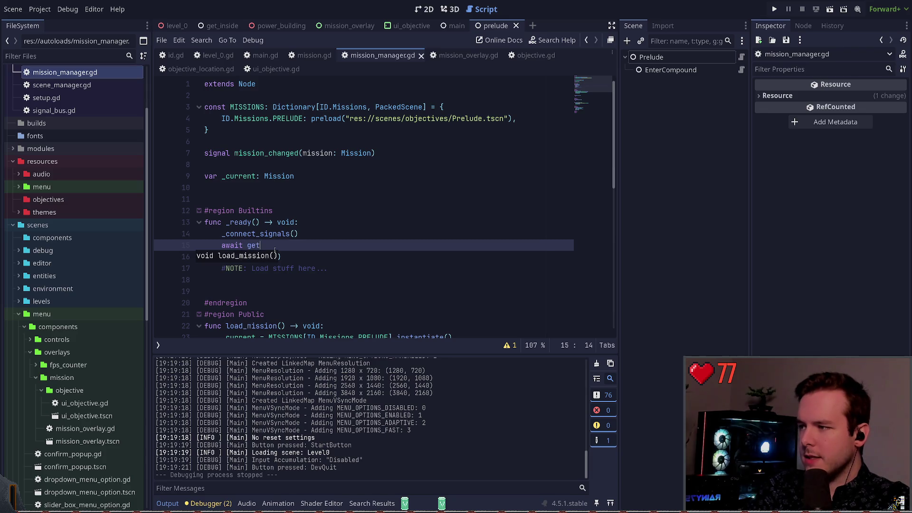
pyautogui.press('BackSpace')
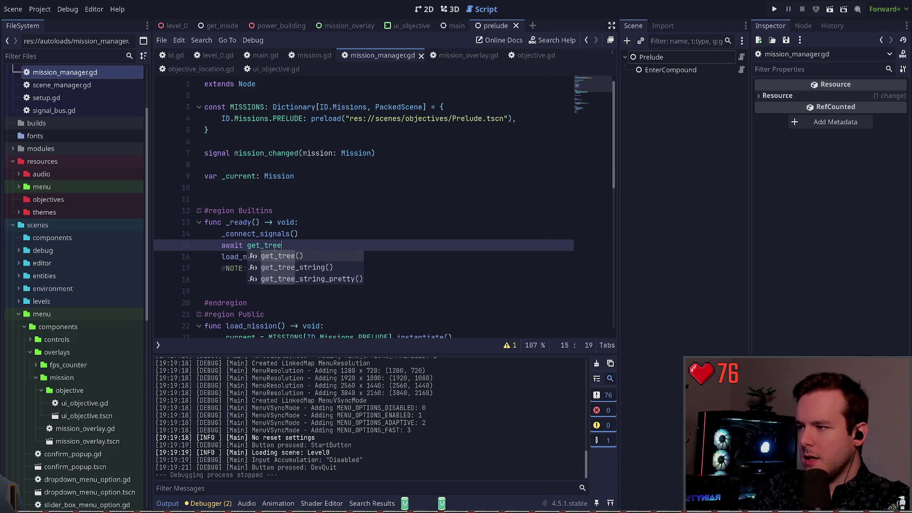
pyautogui.press('Return')
pyautogui.write('.cre')
pyautogui.press('Return')
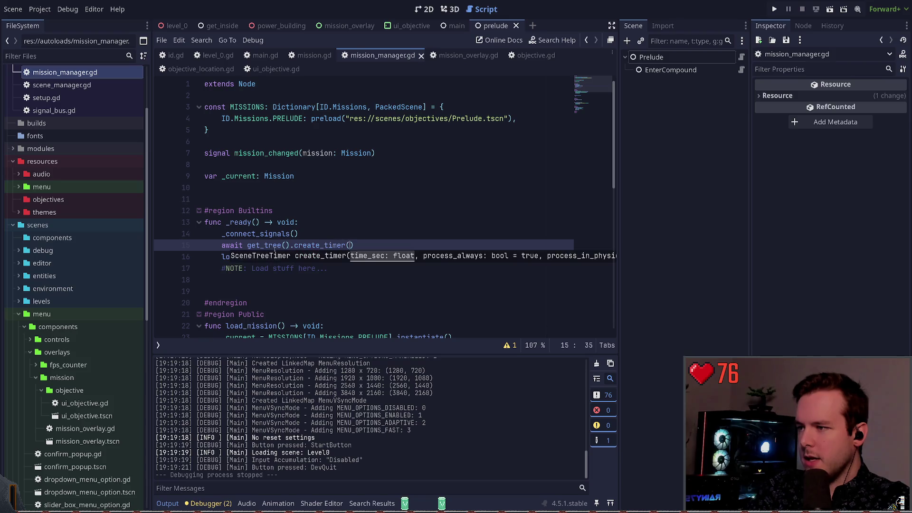
pyautogui.write('0')
pyautogui.write(')')
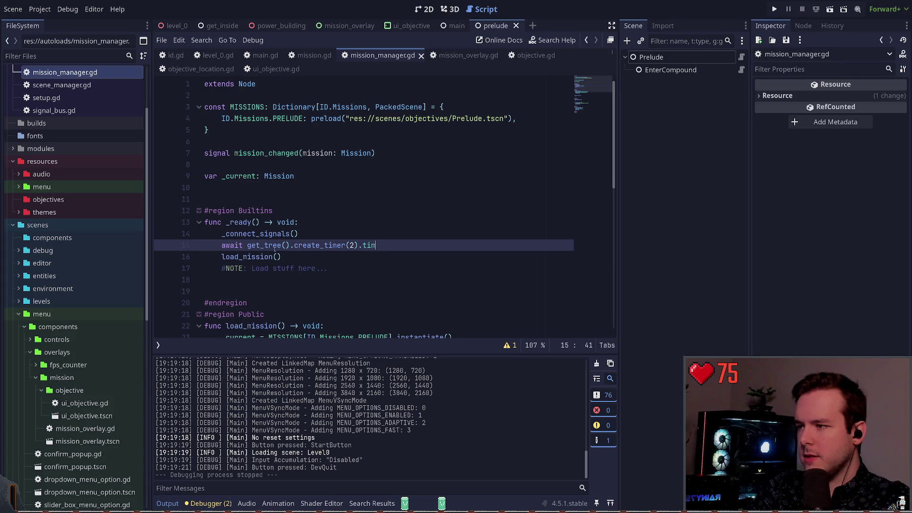
pyautogui.press('Return')
pyautogui.click(257, 245)
pyautogui.hotkey('ctrl', 's')
# Test-run the game with the delay, then quit it from the pause menu
pyautogui.click(775, 9)
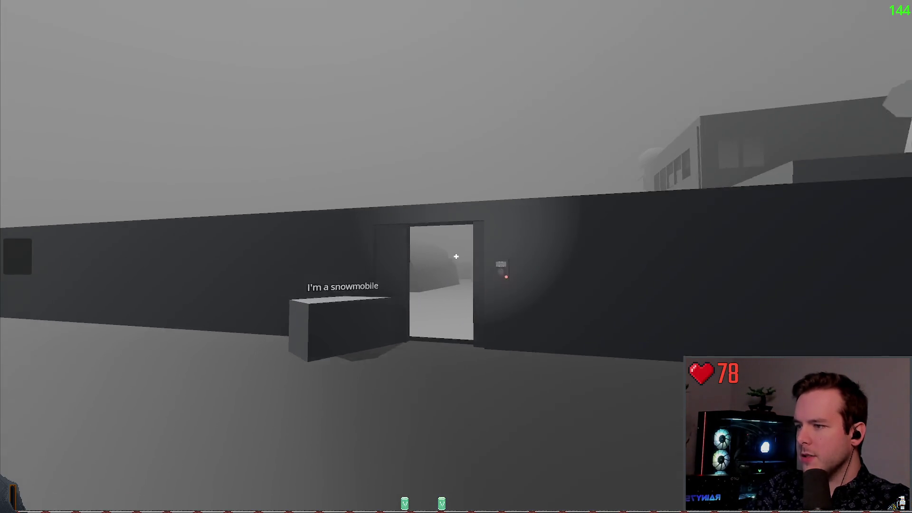
pyautogui.press('Escape')
pyautogui.click(47, 297)
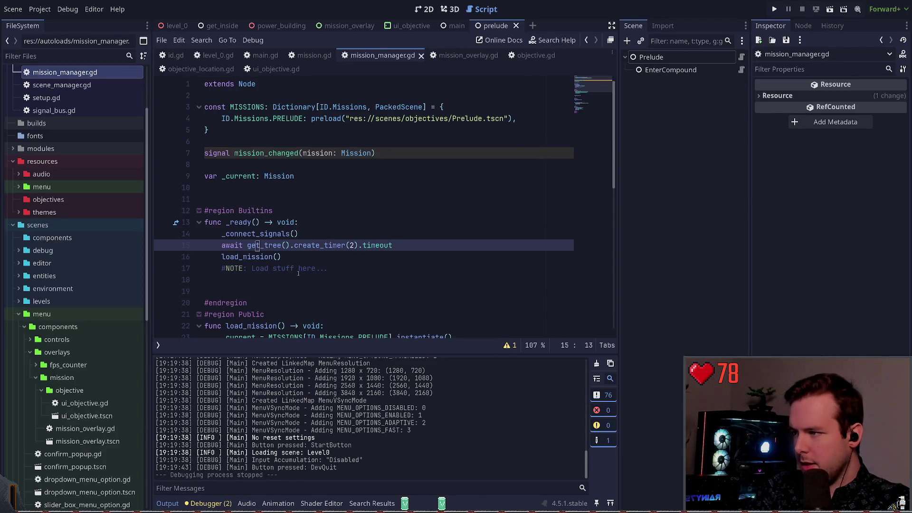
# Review _on_mission_completed and open a new line after old.queue_free()
pyautogui.press('Down')
pyautogui.scroll(-4, 298, 275)
pyautogui.click(306, 222)
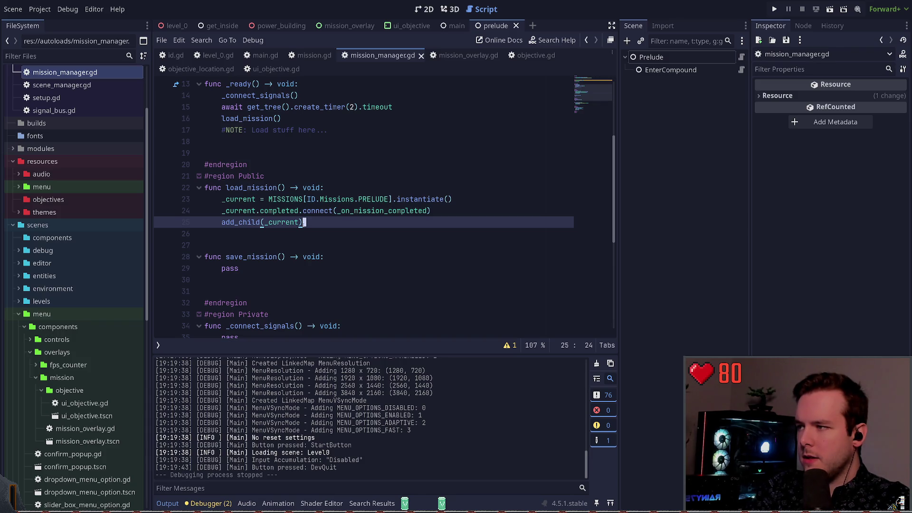
pyautogui.scroll(-6, 315, 222)
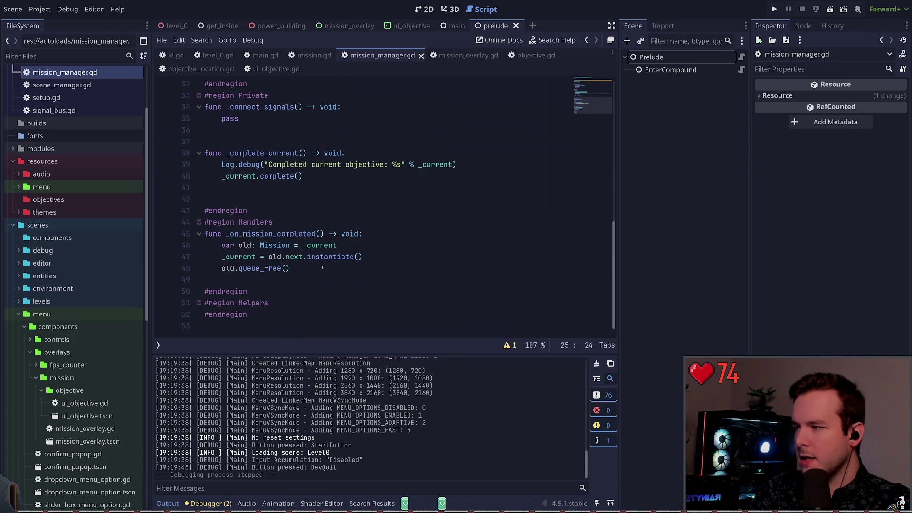
pyautogui.scroll(1, 322, 268)
pyautogui.click(368, 268)
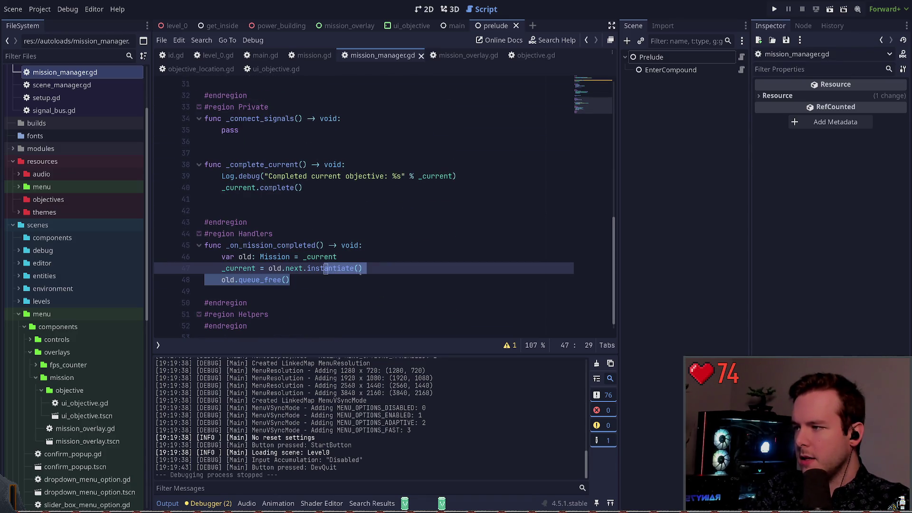
pyautogui.click(383, 275)
pyautogui.press('Return')
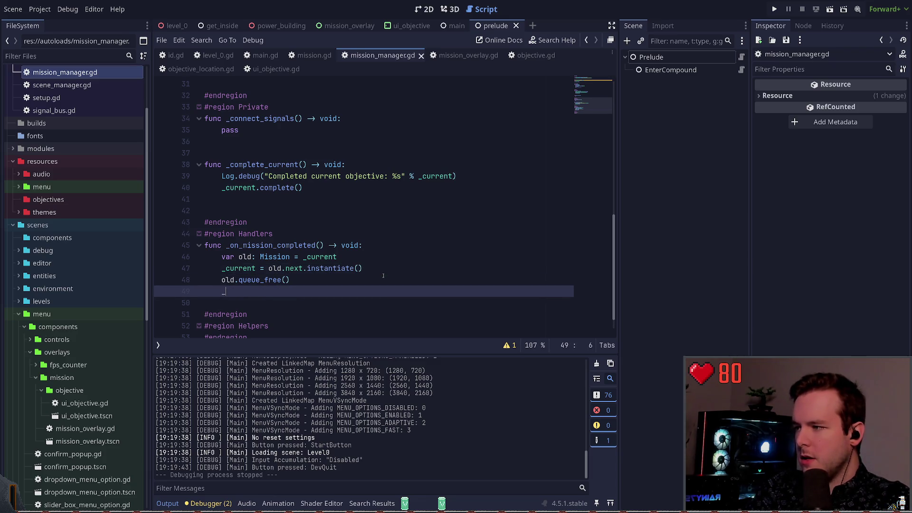
# Type mission_changed.emit(_mission) on the new line using autocomplete
pyautogui.press('BackSpace')
pyautogui.write('rrent')
pyautogui.press('BackSpace')
pyautogui.press('BackSpace')
pyautogui.press('BackSpace')
pyautogui.press('Return')
pyautogui.write('.e')
pyautogui.press('Return')
pyautogui.write('(')
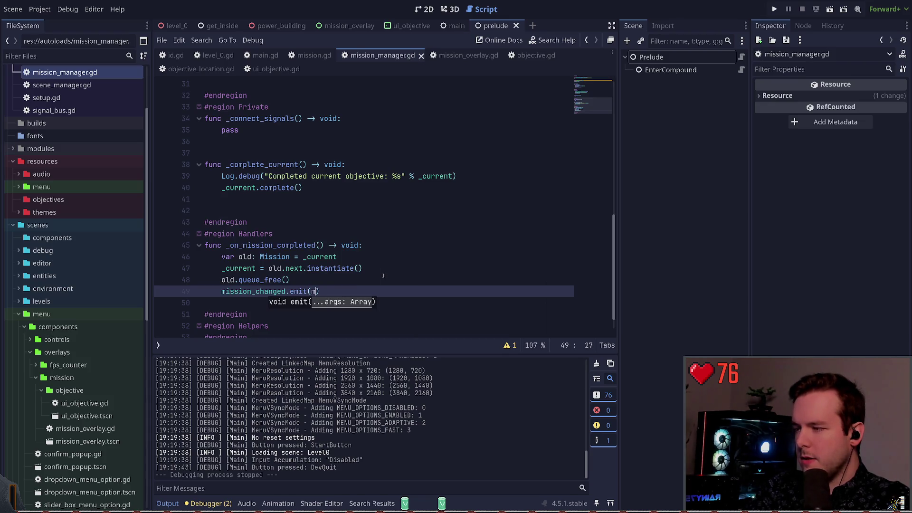
pyautogui.write('m_')
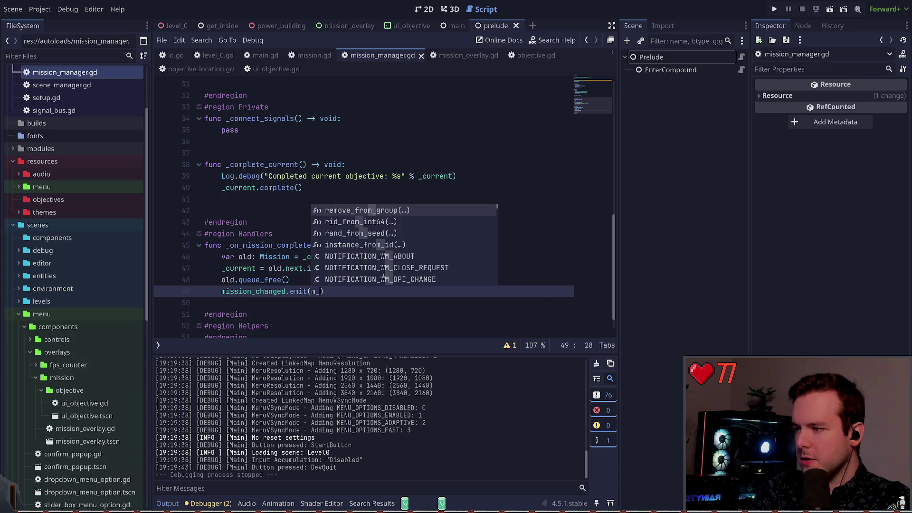
pyautogui.press('BackSpace')
pyautogui.press('BackSpace')
pyautogui.write('_')
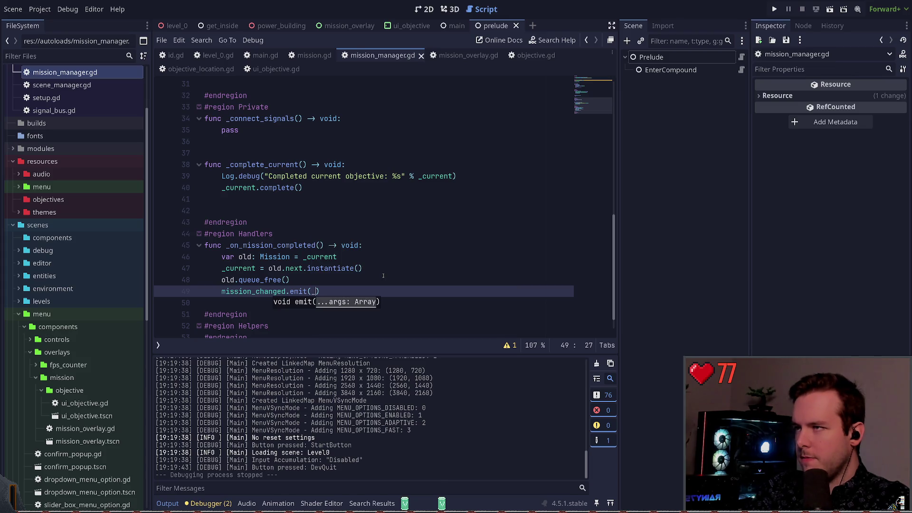
pyautogui.write('mission')
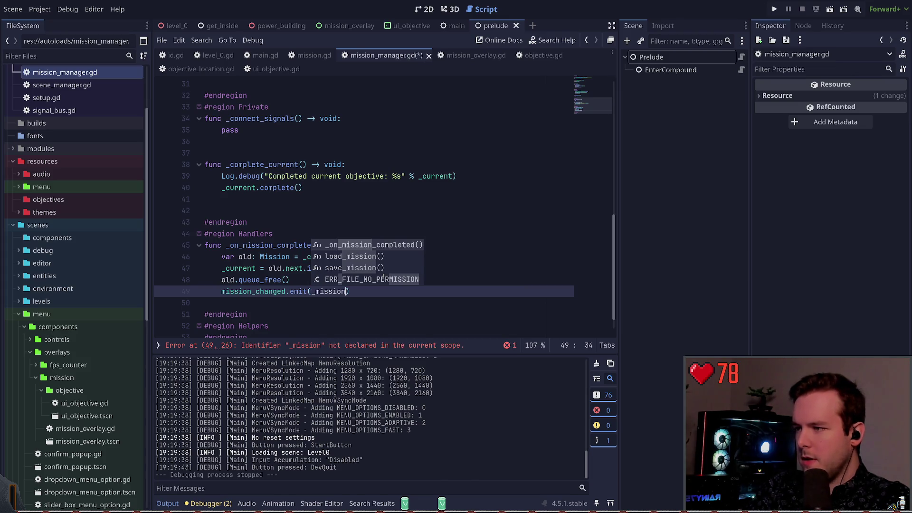
# Replace _current with _mission on lines 39, 40, 46 and 47
pyautogui.press('Escape')
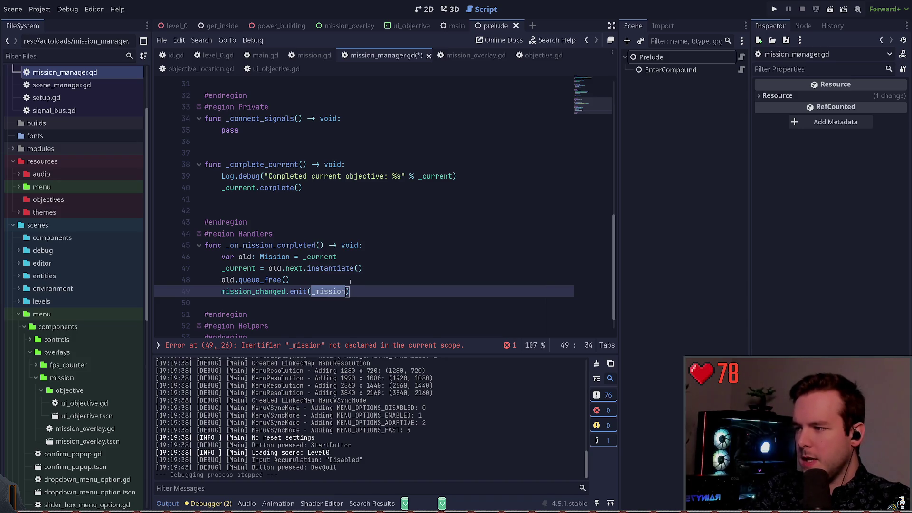
pyautogui.doubleClick(237, 268)
pyautogui.write('_mission')
pyautogui.doubleClick(321, 257)
pyautogui.write('_mission')
pyautogui.doubleClick(435, 176)
pyautogui.write('_mission')
pyautogui.doubleClick(237, 188)
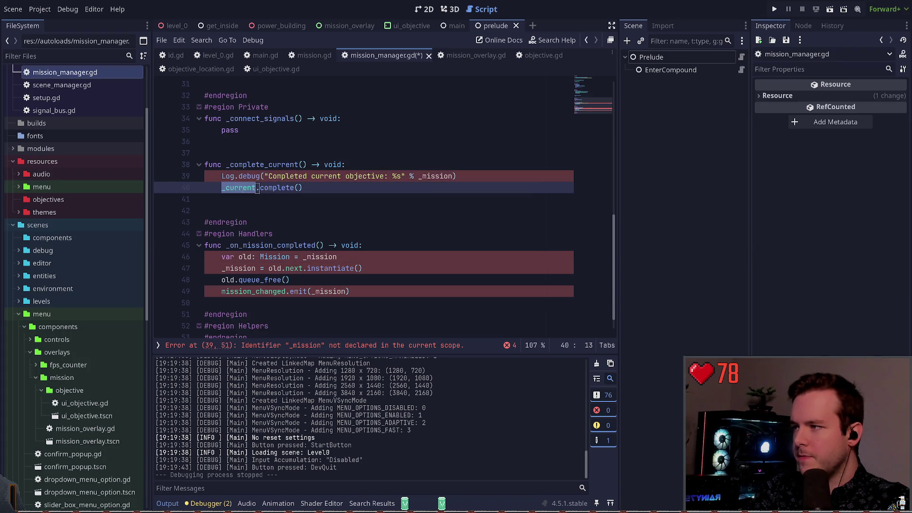
pyautogui.hotkey('ctrl', 'v')
# Rename the remaining _current uses and the line 9 declaration to _mission, then save
pyautogui.scroll(5, 318, 236)
pyautogui.scroll(2, 318, 236)
pyautogui.doubleClick(238, 199)
pyautogui.write('_mission')
pyautogui.doubleClick(238, 210)
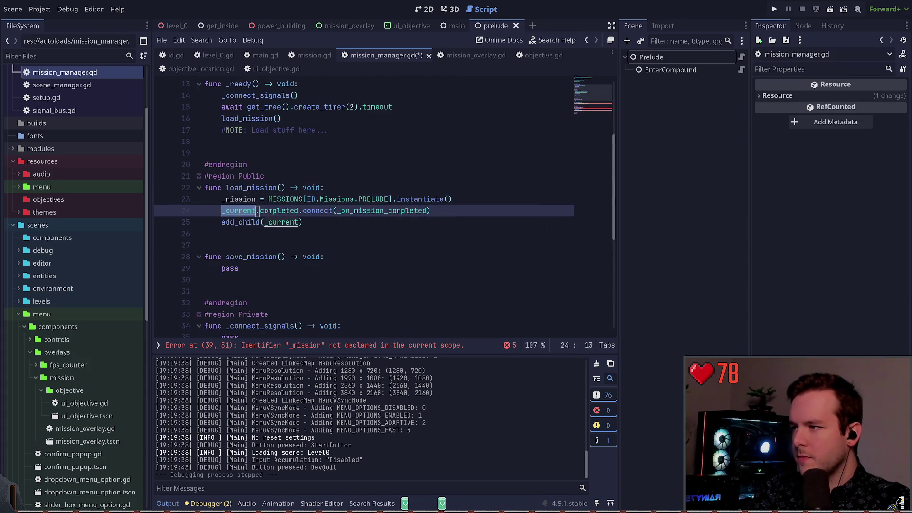
pyautogui.write('_mission')
pyautogui.doubleClick(283, 222)
pyautogui.write('_mission')
pyautogui.scroll(4, 269, 224)
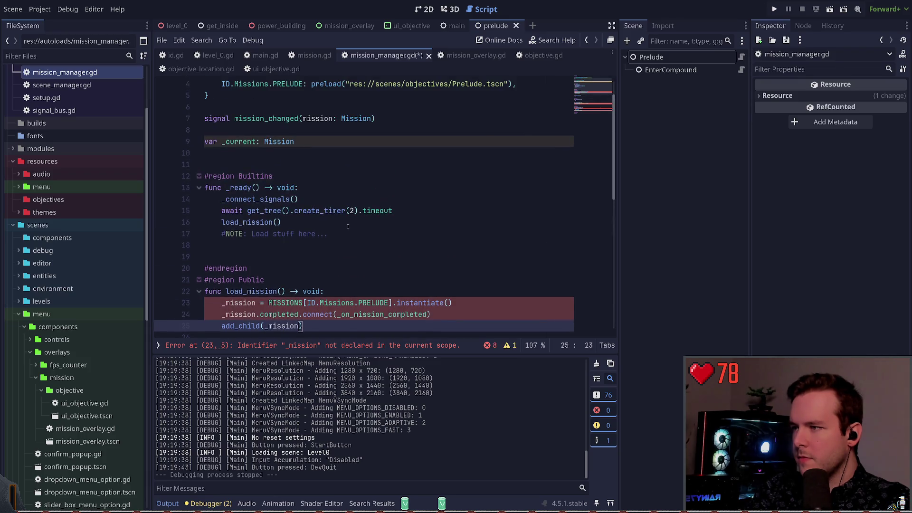
pyautogui.doubleClick(241, 176)
pyautogui.write('_mission')
pyautogui.hotkey('ctrl', 's')
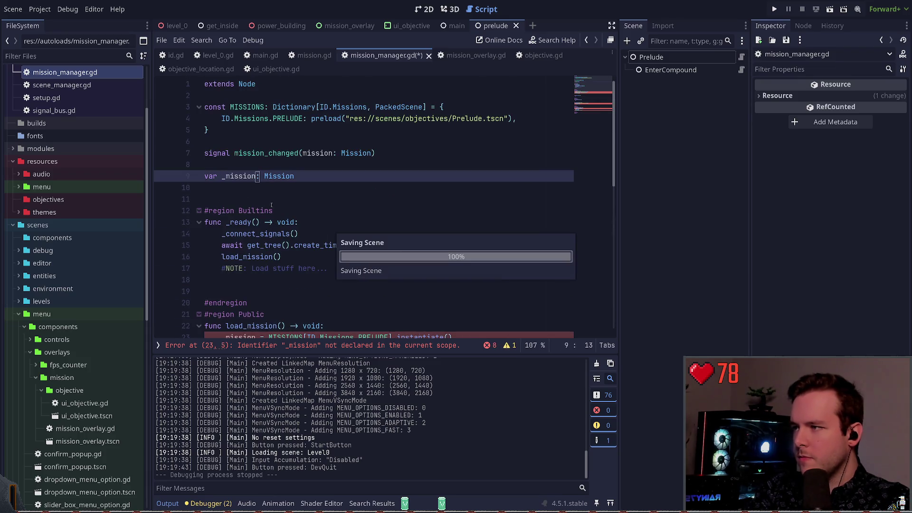
# Review the renamed code and place the caret after add_child(_mission)
pyautogui.scroll(-10, 262, 197)
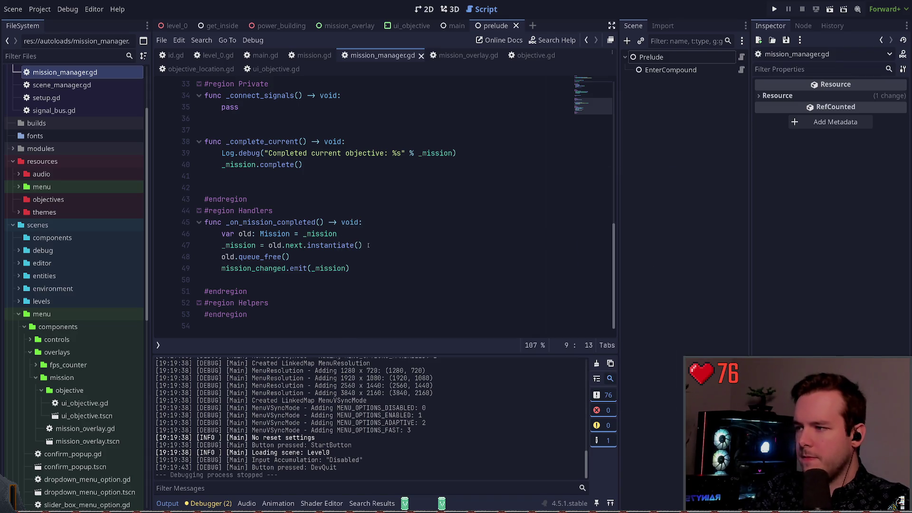
pyautogui.moveTo(350, 268); pyautogui.dragTo(221, 268)
pyautogui.scroll(2, 308, 238)
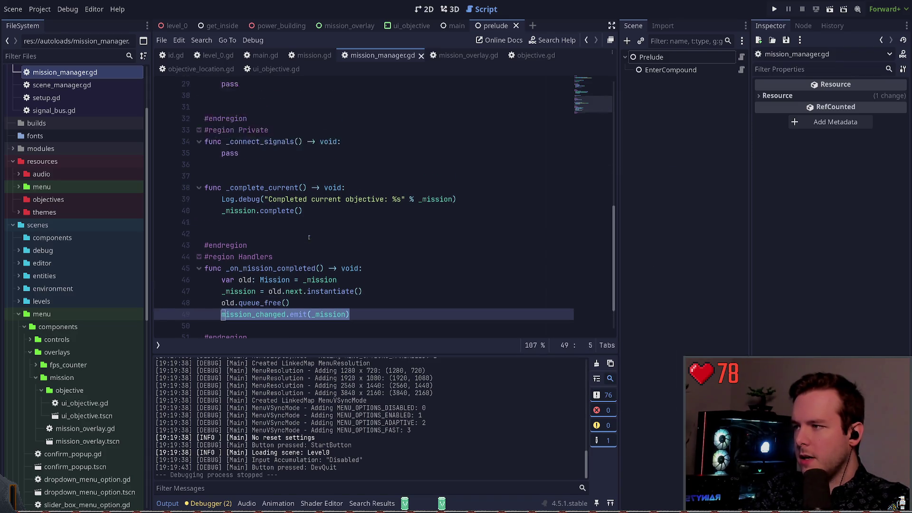
pyautogui.scroll(1, 309, 238)
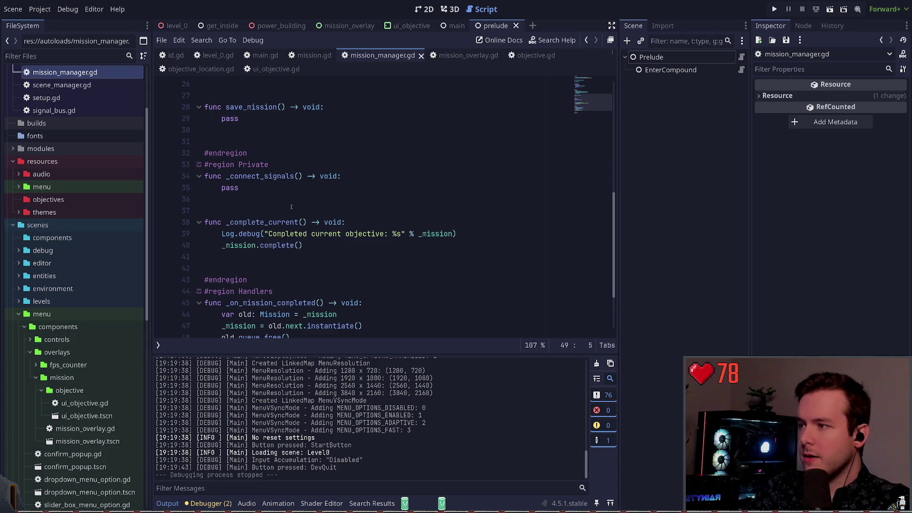
pyautogui.scroll(5, 290, 204)
pyautogui.click(331, 248)
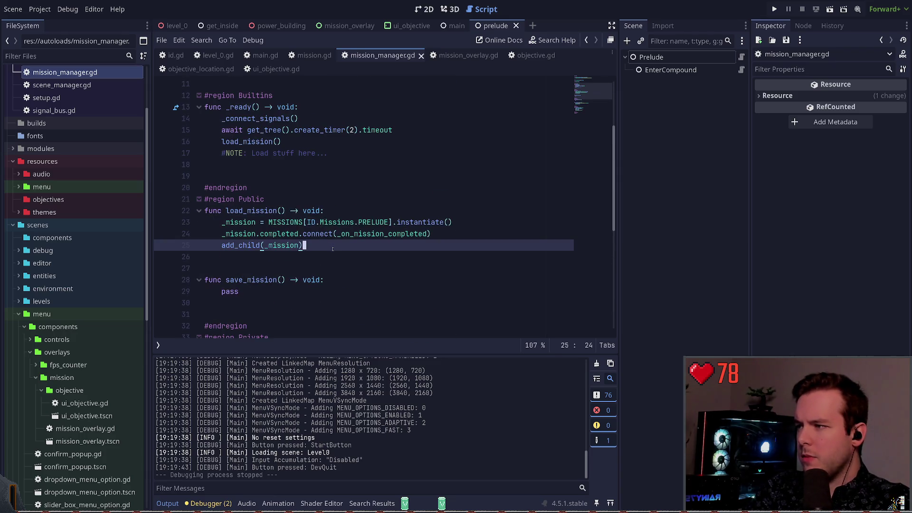
# Add mission_changed.emit(_mission) after add_child(_mission) in load_mission()
pyautogui.press('Return')
pyautogui.write('mission_changed.emit(_mission)')
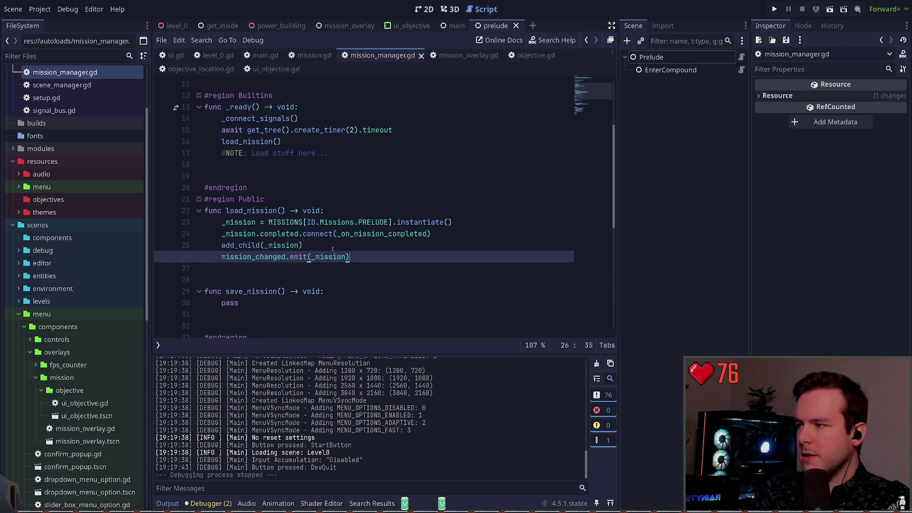
pyautogui.click(257, 256)
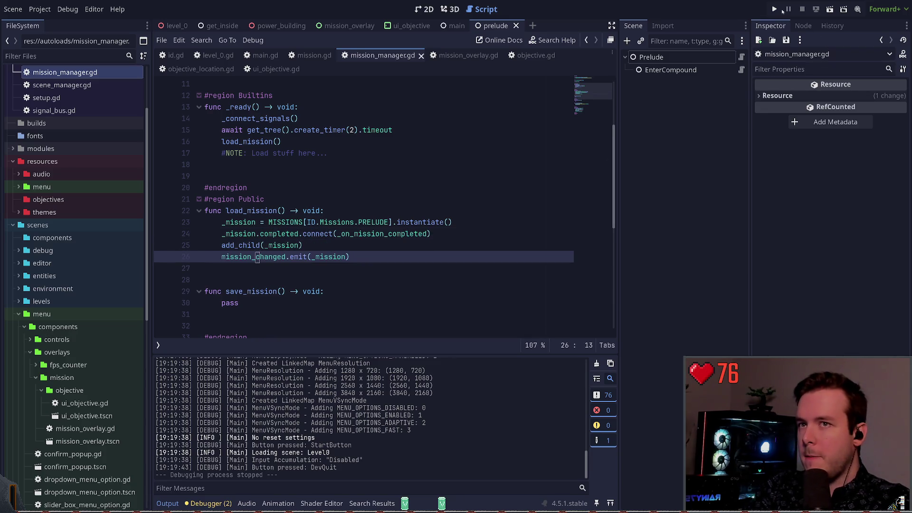
# Test-run the game from its main menu, then quit from the pause menu
pyautogui.click(774, 9)
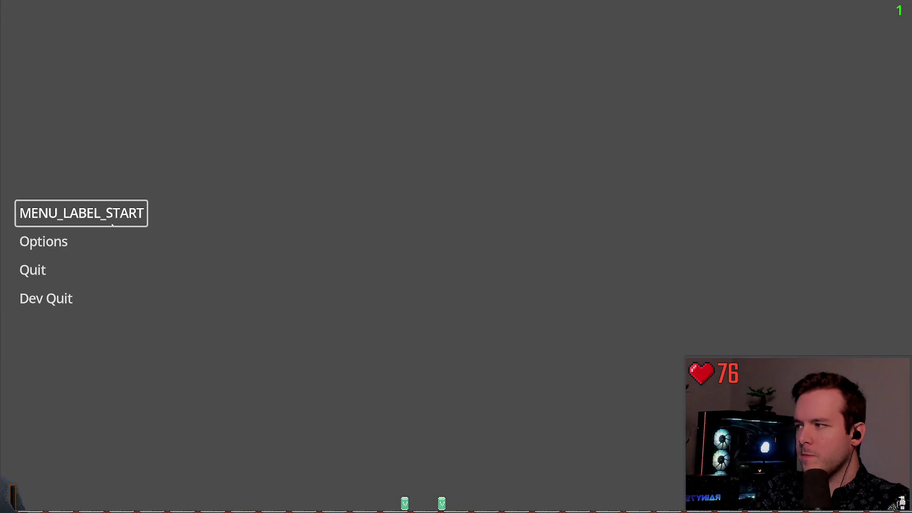
pyautogui.press('Return')
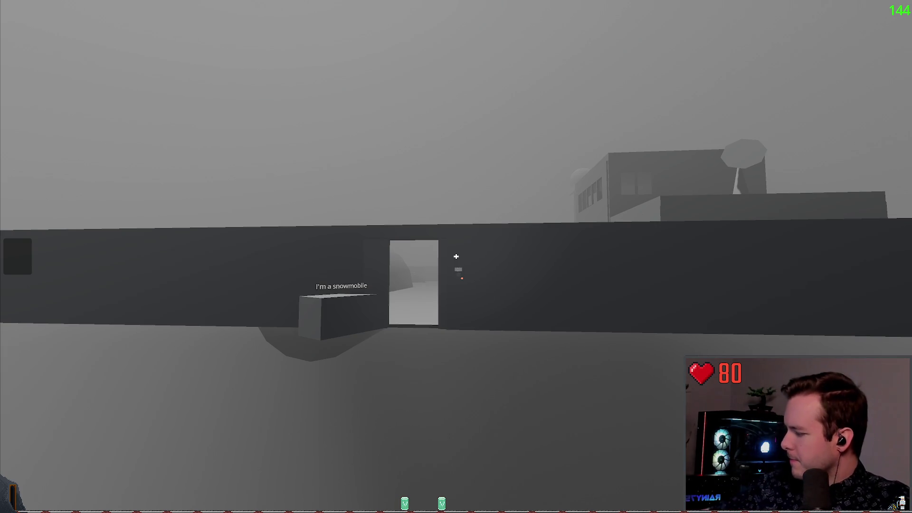
pyautogui.press('Escape')
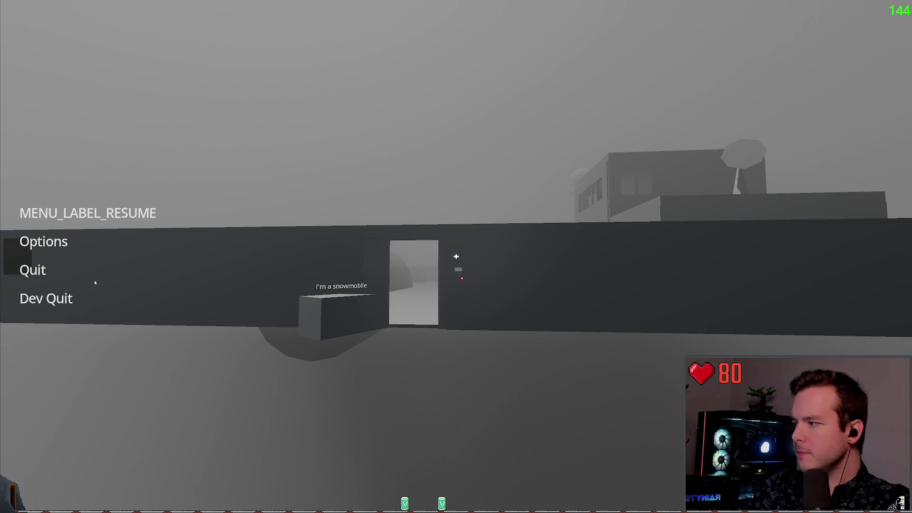
pyautogui.click(98, 297)
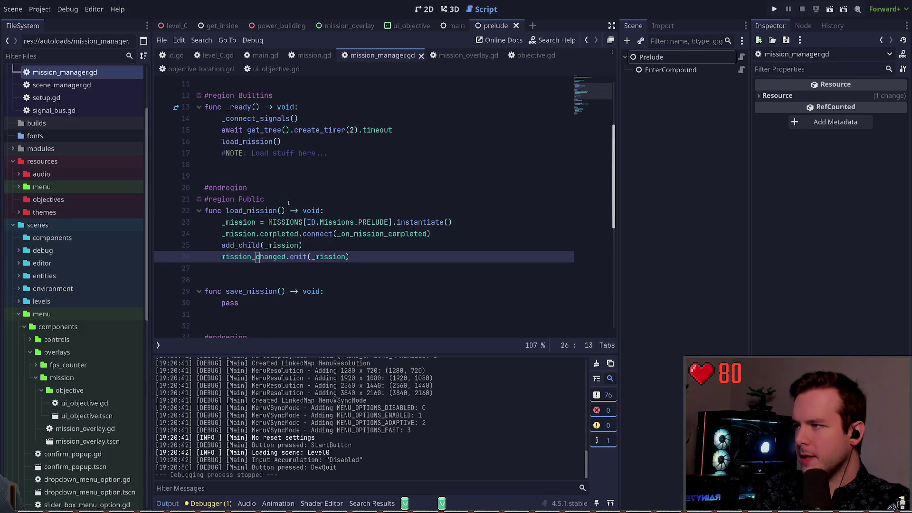
# Comment out the two-second await timer on line 15 of _ready
pyautogui.click(306, 245)
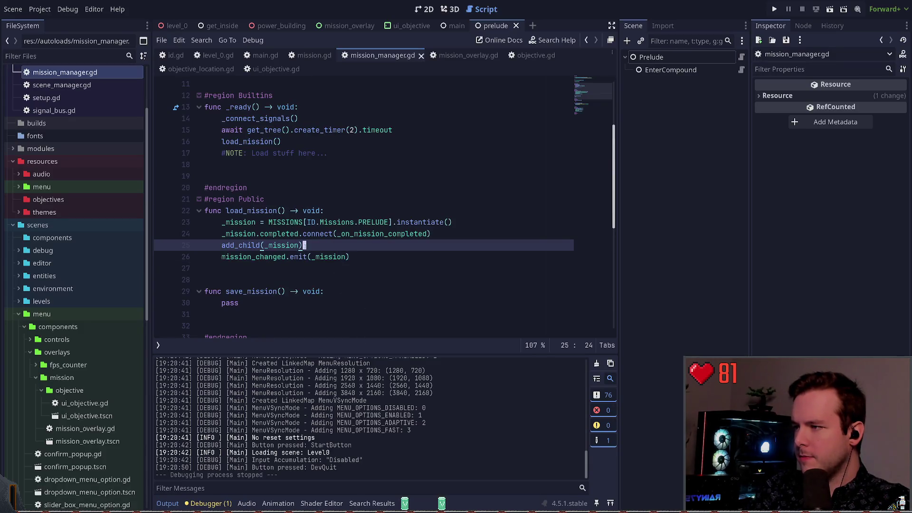
pyautogui.click(333, 130)
pyautogui.hotkey('ctrl', 'k')
# Test-run the game, exit via the pause menu's Dev Quit, and open mission_overlay.gd
pyautogui.press('F5')
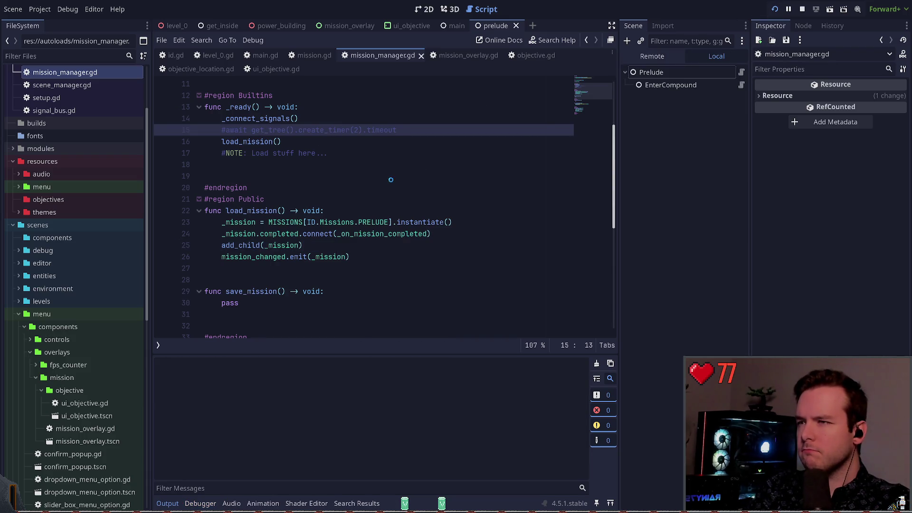
pyautogui.press('Return')
pyautogui.press('Escape')
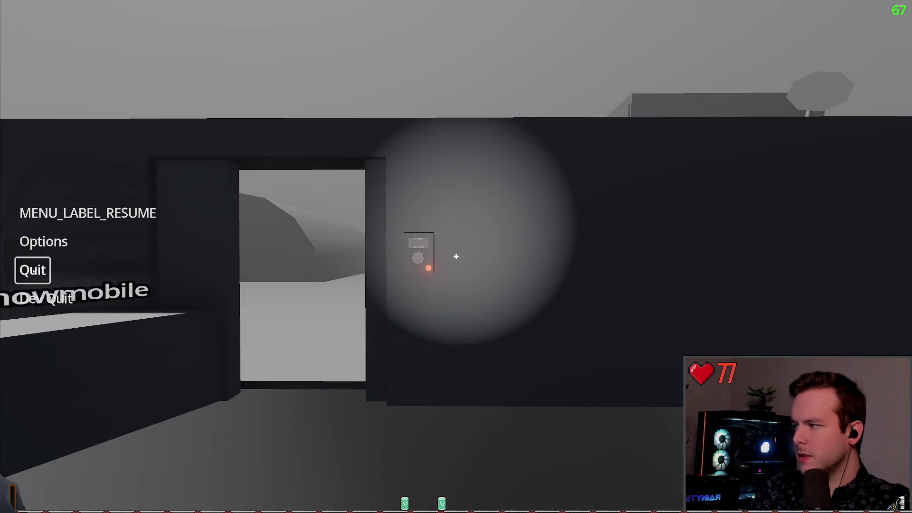
pyautogui.press('Return')
pyautogui.press('Left')
pyautogui.press('Return')
pyautogui.press('Down')
pyautogui.press('Down')
pyautogui.press('Down')
pyautogui.press('Return')
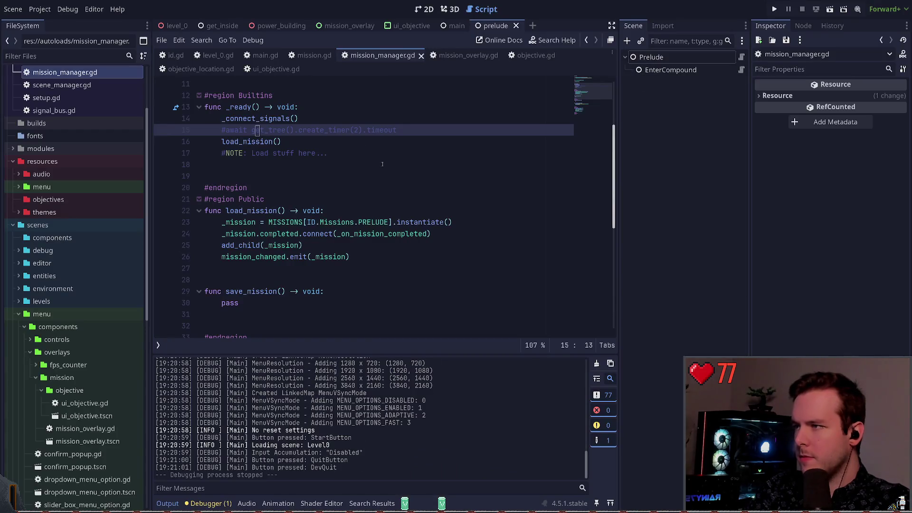
pyautogui.click(463, 55)
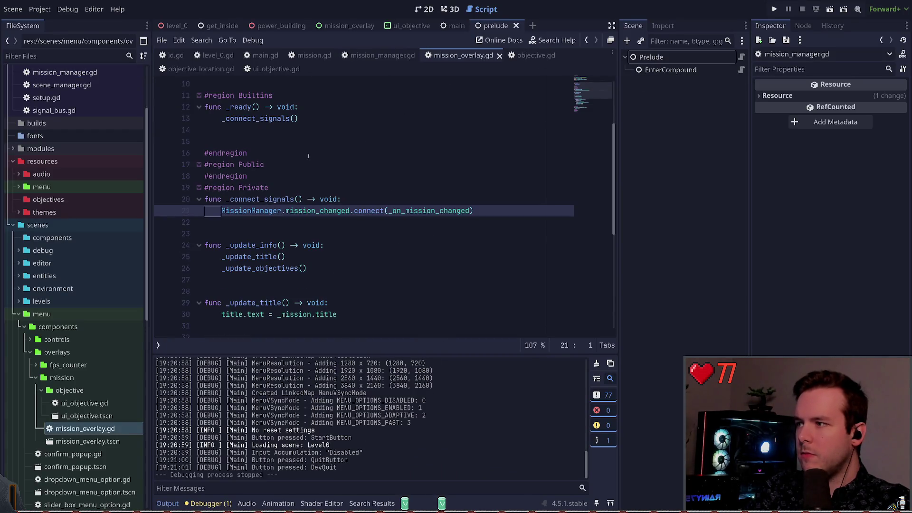
# Call _update_info() after '_mission = mission' in _on_mission_changed and save mission_overlay.gd
pyautogui.click(362, 211)
pyautogui.scroll(-7, 356, 228)
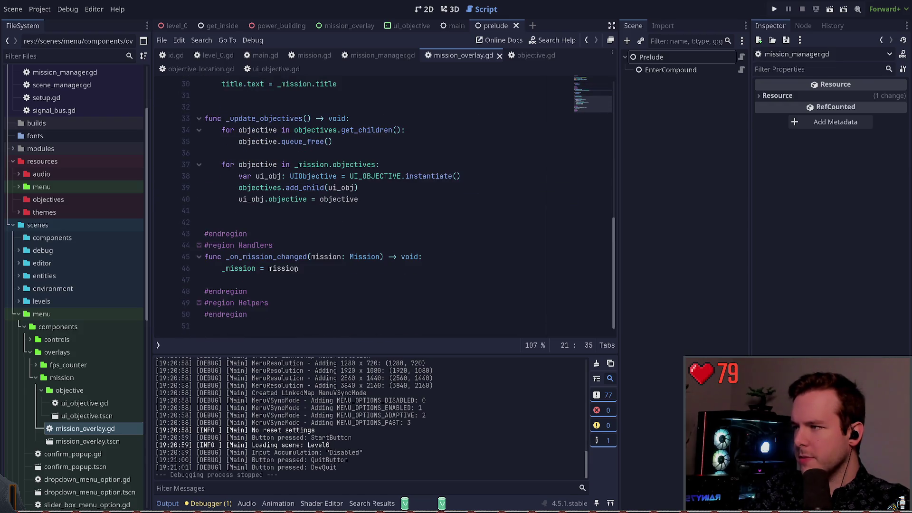
pyautogui.scroll(6, 296, 269)
pyautogui.scroll(-5, 304, 284)
pyautogui.click(319, 304)
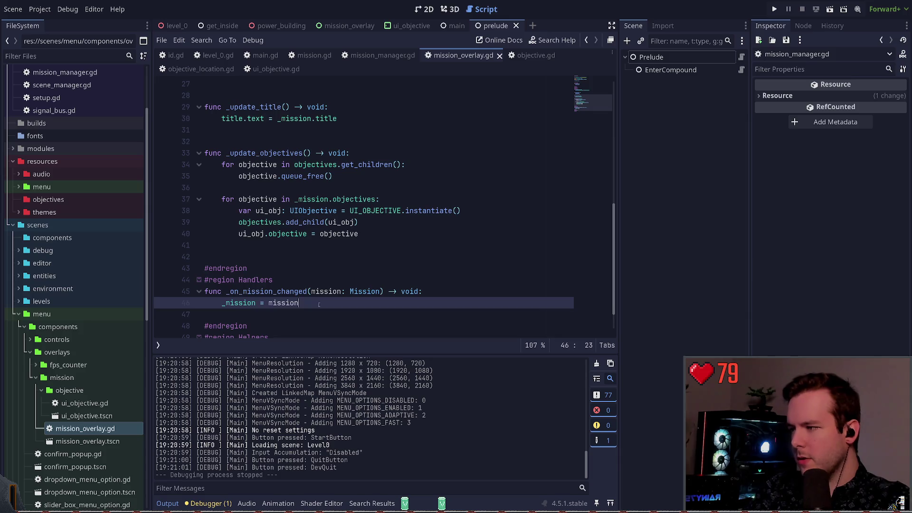
pyautogui.press('Return')
pyautogui.write('_upda')
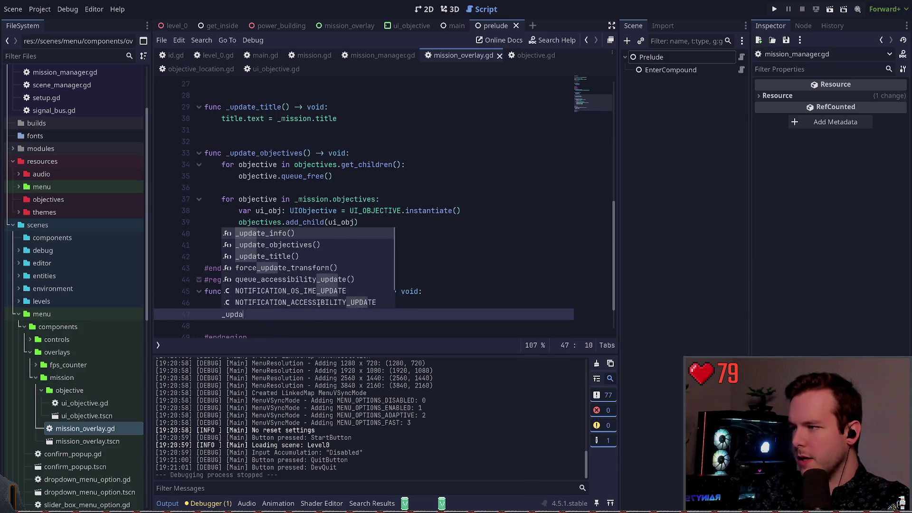
pyautogui.press('Return')
pyautogui.hotkey('ctrl', 's')
# Inspect the _mission: Mission declaration on line 8, then run the project
pyautogui.scroll(7, 314, 297)
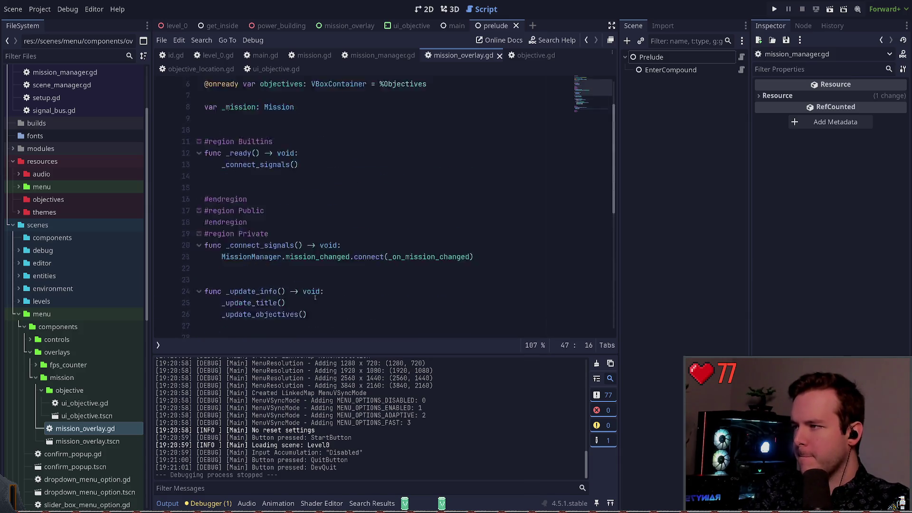
pyautogui.scroll(3, 332, 290)
pyautogui.click(305, 168)
pyautogui.write(':')
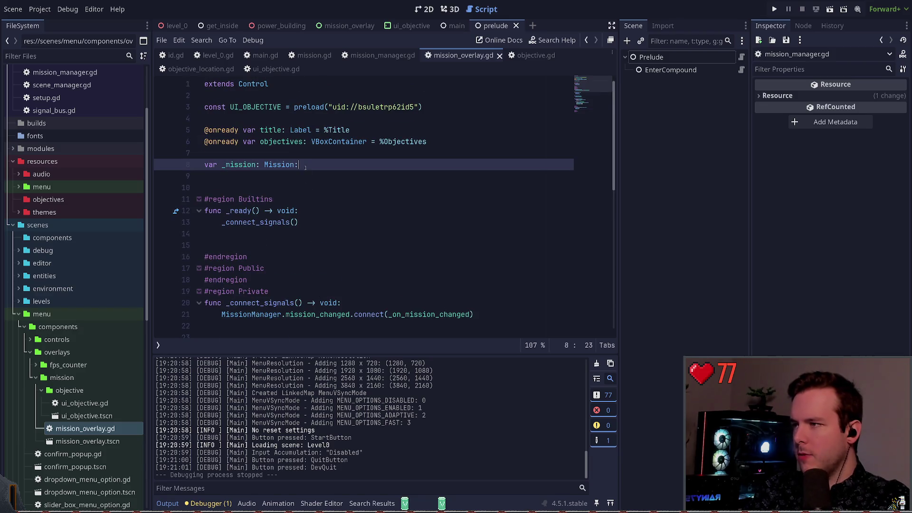
pyautogui.press('BackSpace')
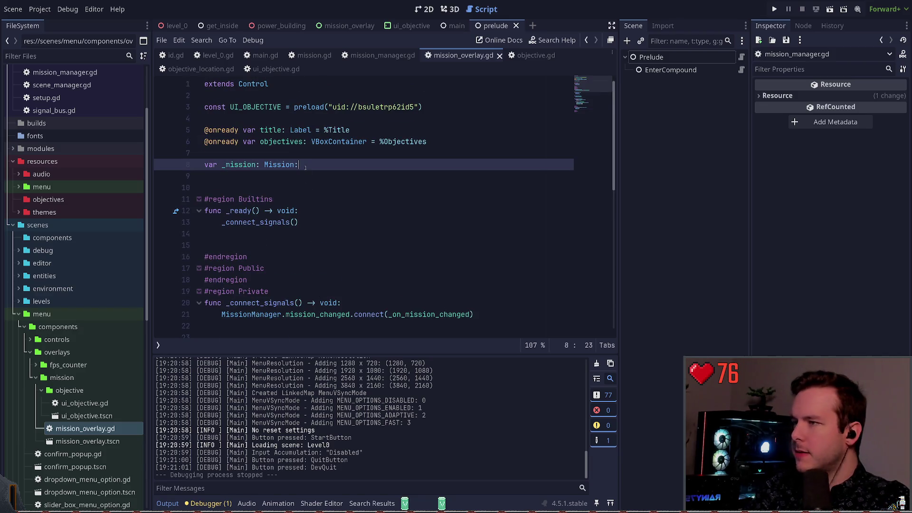
pyautogui.click(268, 164)
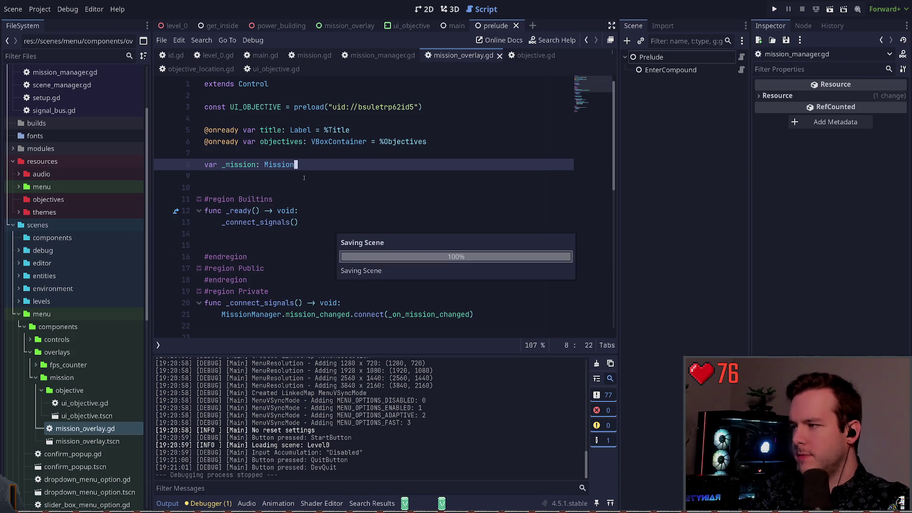
pyautogui.scroll(-10, 285, 190)
pyautogui.click(774, 9)
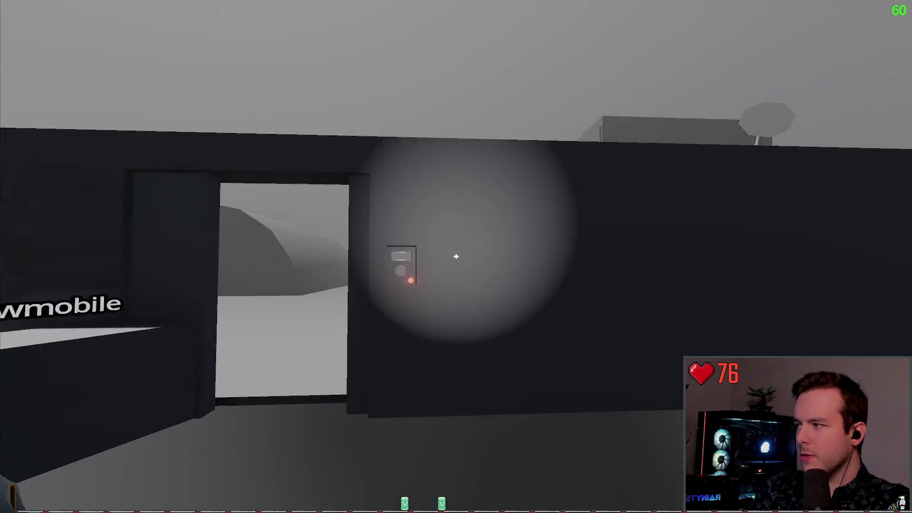
# Quit the game, uncomment the two-second await in _ready, and rerun the project
pyautogui.press('Escape')
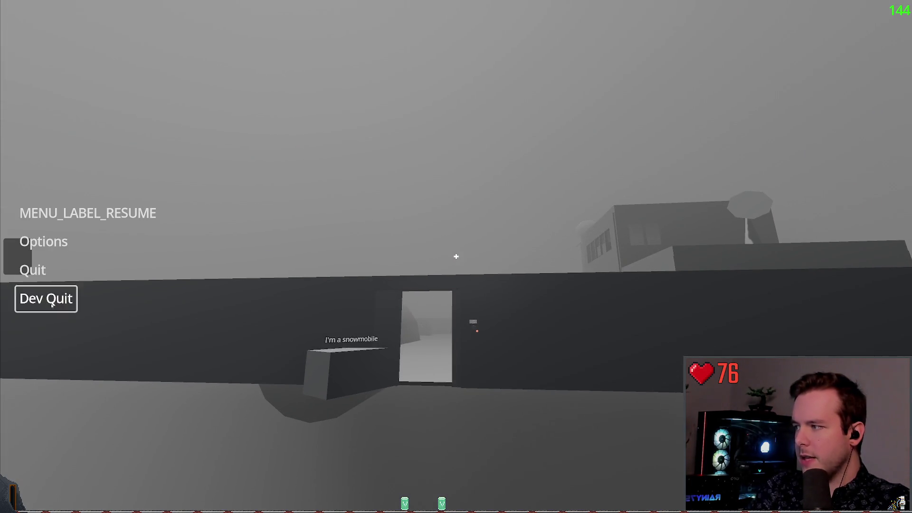
pyautogui.click(45, 297)
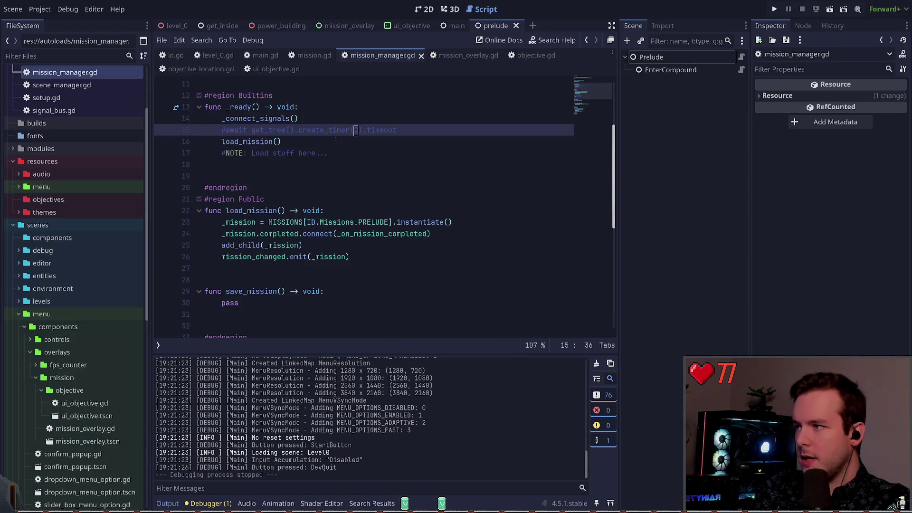
pyautogui.hotkey('ctrl', 'k')
pyautogui.press('F5')
# Quit the new test run and select the load_mission() call in _ready
pyautogui.click(260, 129)
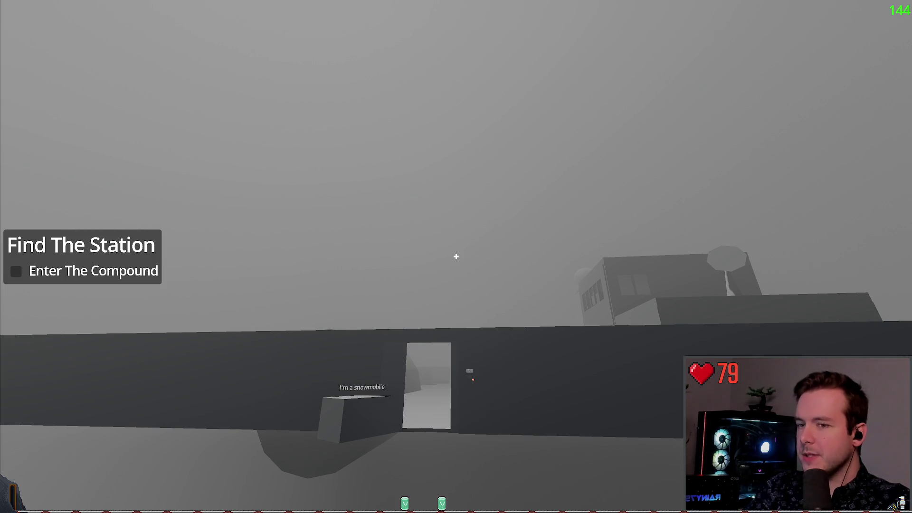
pyautogui.press('Escape')
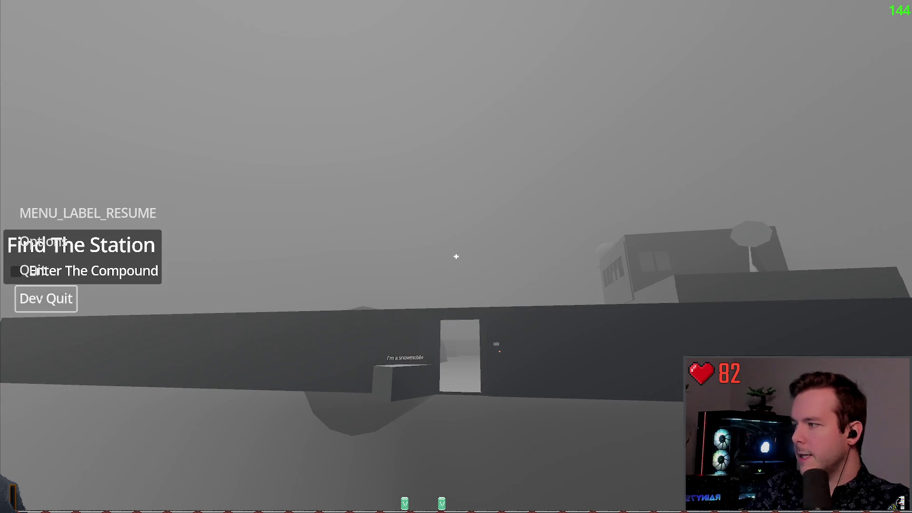
pyautogui.click(44, 297)
pyautogui.moveTo(281, 211); pyautogui.dragTo(221, 211)
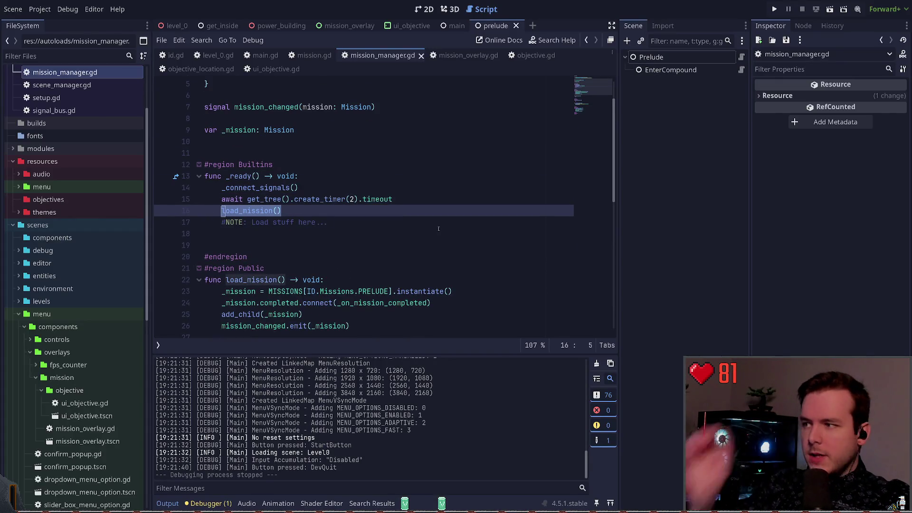
# Delete the await timer and load_mission() lines from mission_manager.gd's _ready
pyautogui.tripleClick(240, 198)
pyautogui.press('BackSpace')
pyautogui.tripleClick(412, 199)
pyautogui.press('BackSpace')
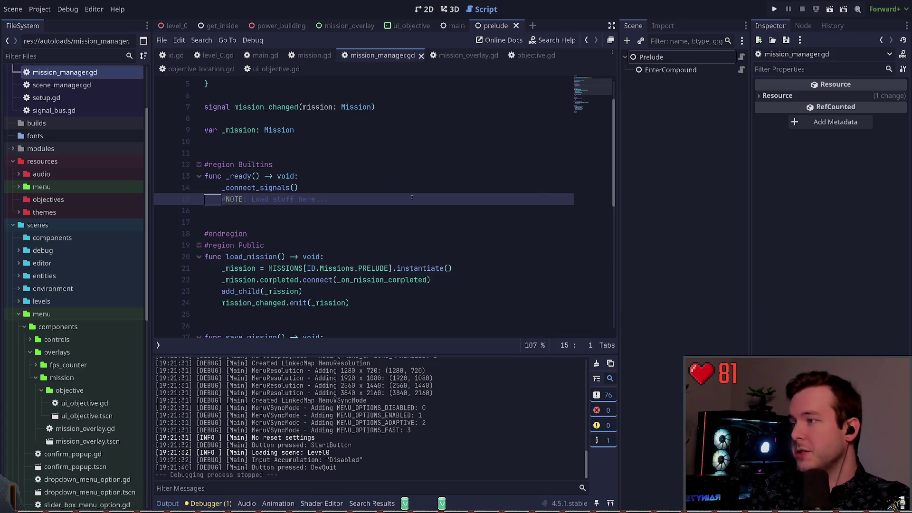
# Add MissionManager.load_mission() after _connect_signals() in level_0.gd's _ready and run the game
pyautogui.click(175, 25)
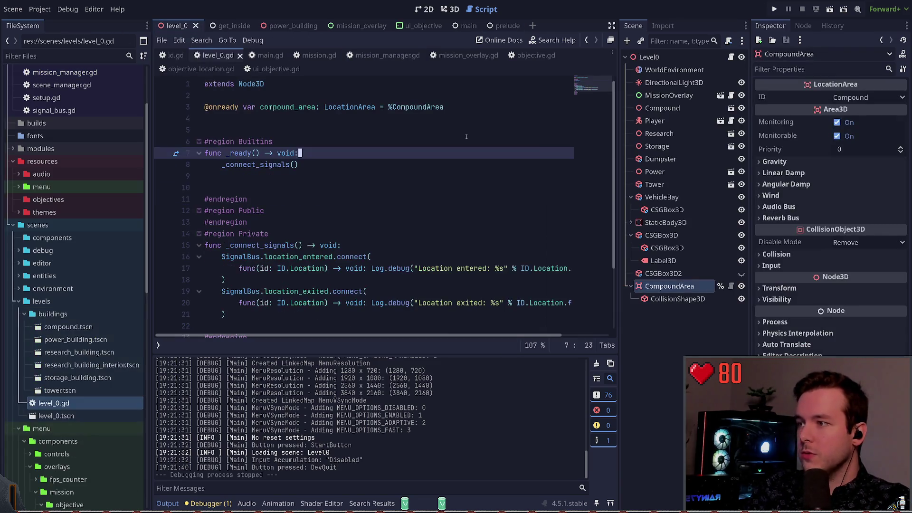
pyautogui.click(315, 164)
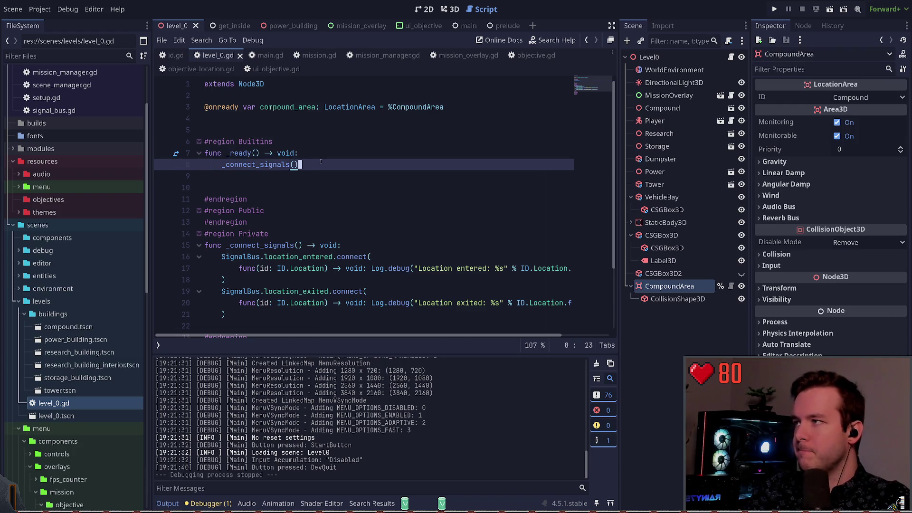
pyautogui.press('Return')
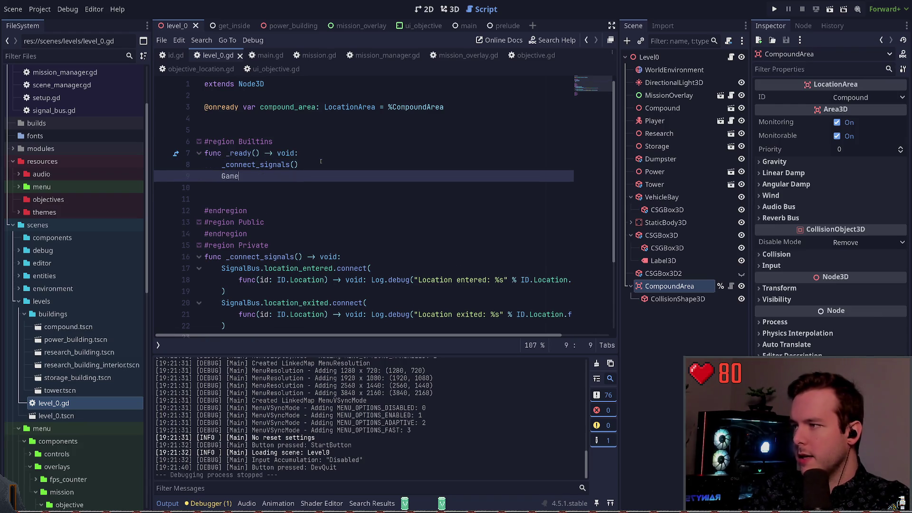
pyautogui.write('Miss')
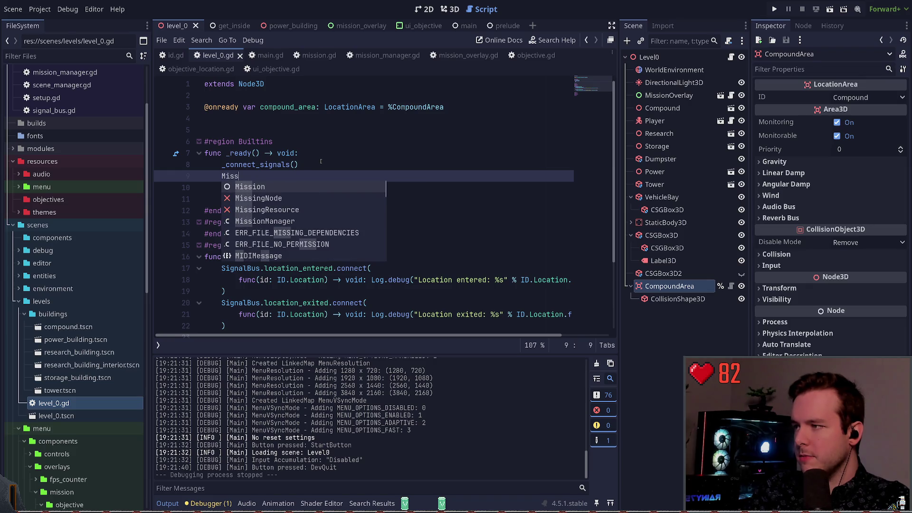
pyautogui.write('ionM')
pyautogui.press('Return')
pyautogui.write('.loa')
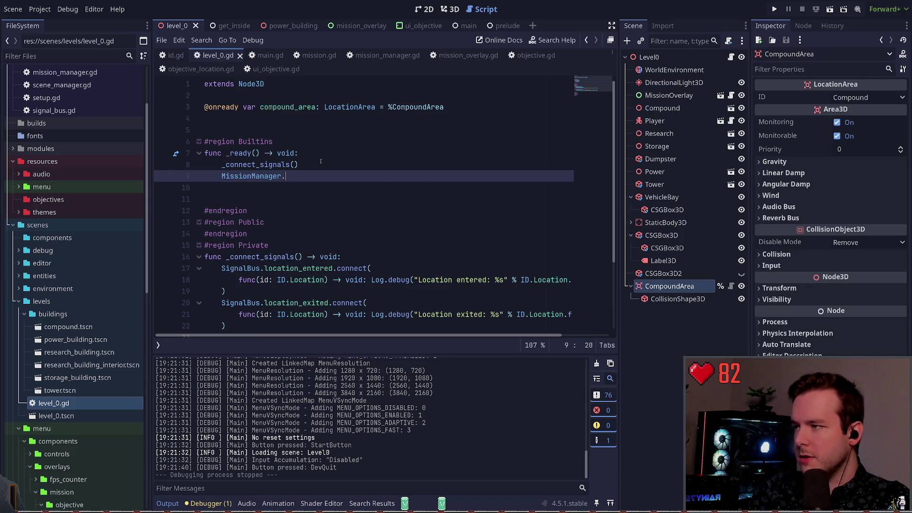
pyautogui.press('Return')
pyautogui.press('F5')
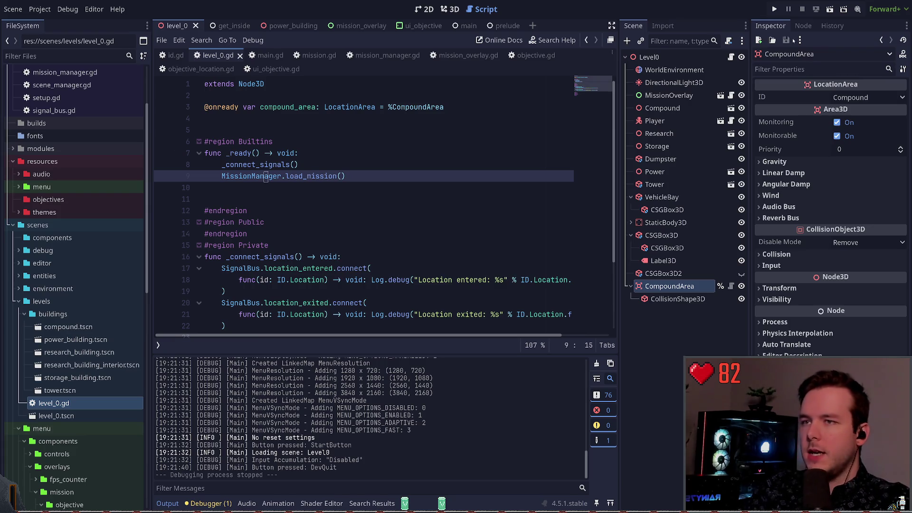
pyautogui.click(266, 176)
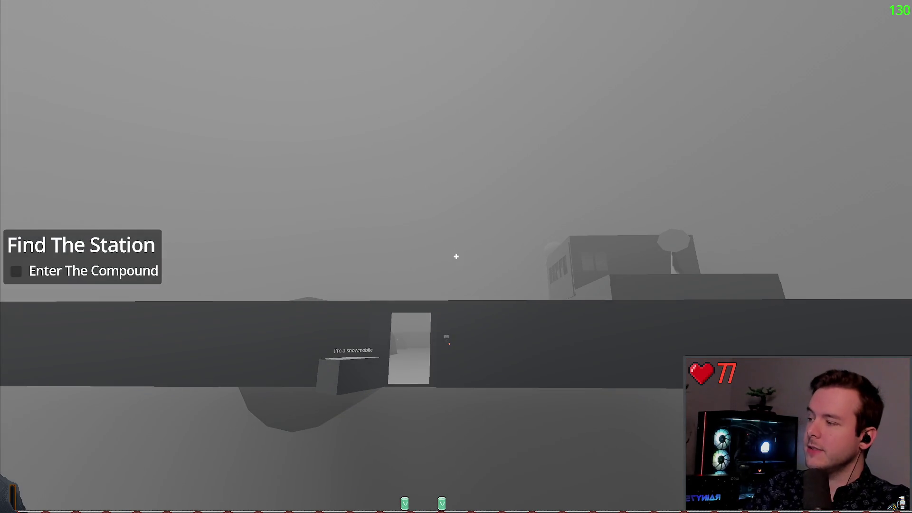
# Resume play, walk into the compound to trigger the DEFAULT mission, then quit to the editor
pyautogui.press('Escape')
pyautogui.press('Escape')
pyautogui.press('w')
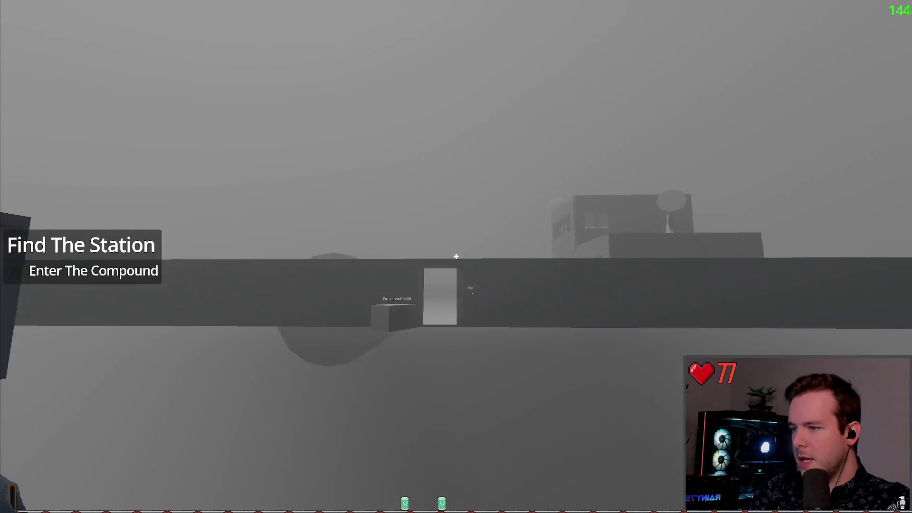
pyautogui.press('w')
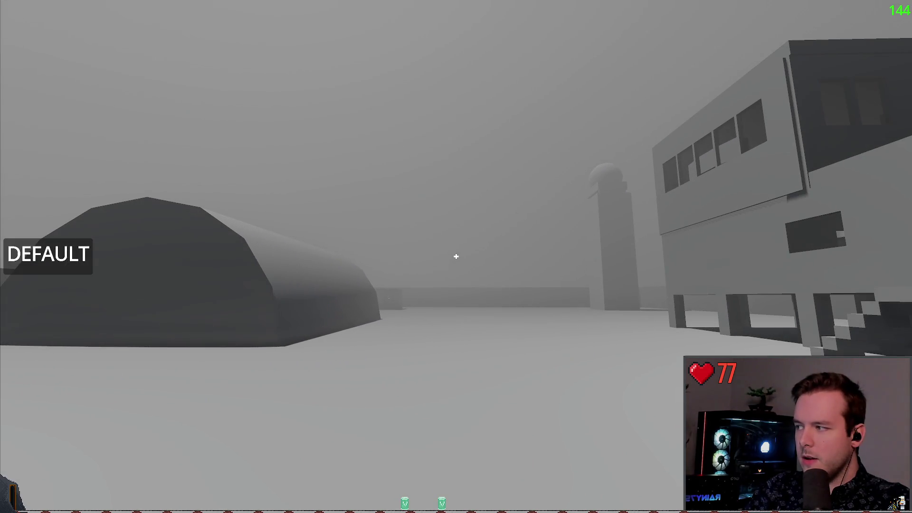
pyautogui.press('Escape')
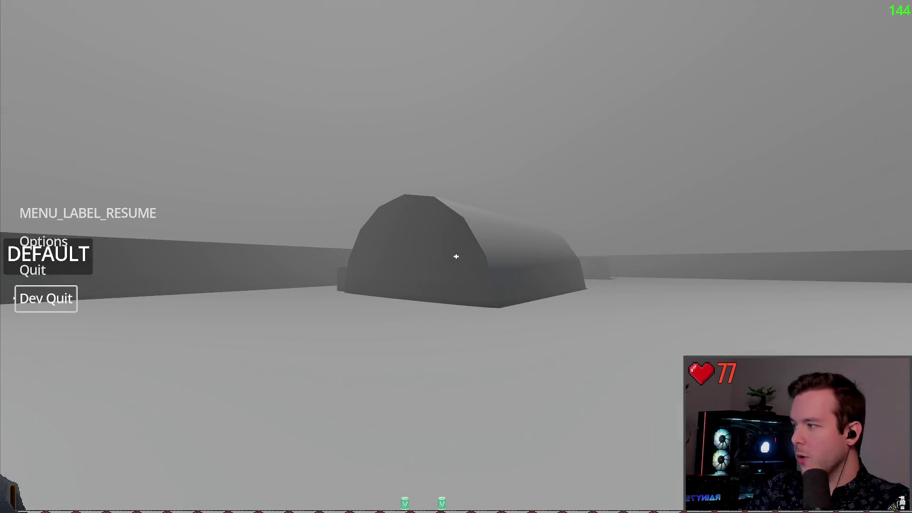
pyautogui.press('Return')
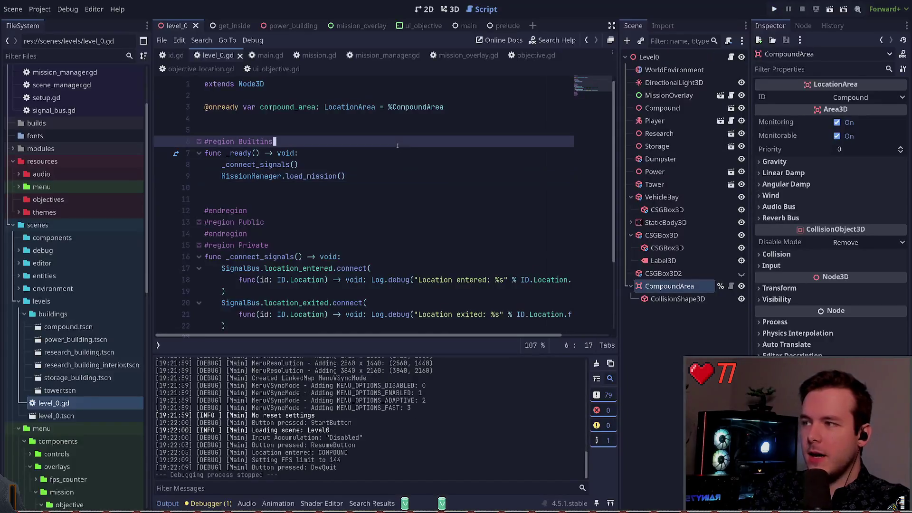
# Switch from the mission overlay script to the get_inside mission scene, back in the script editor
pyautogui.click(466, 56)
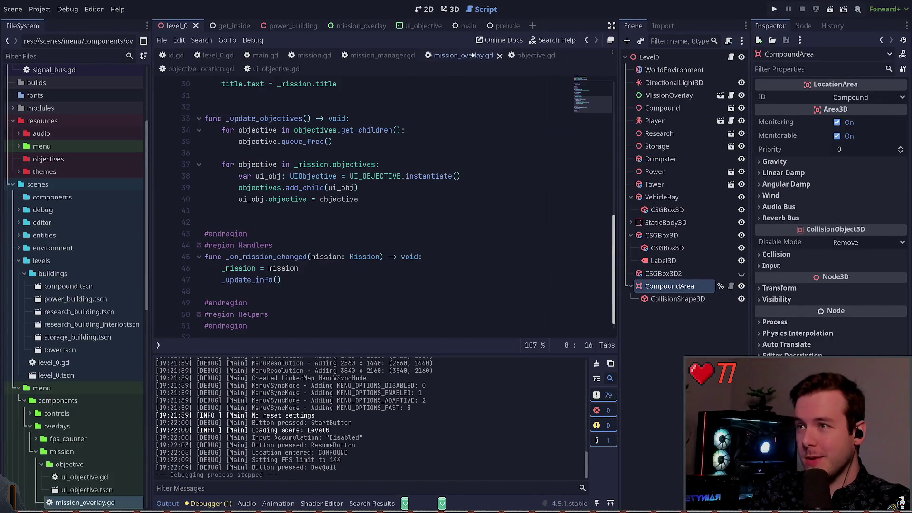
pyautogui.click(464, 25)
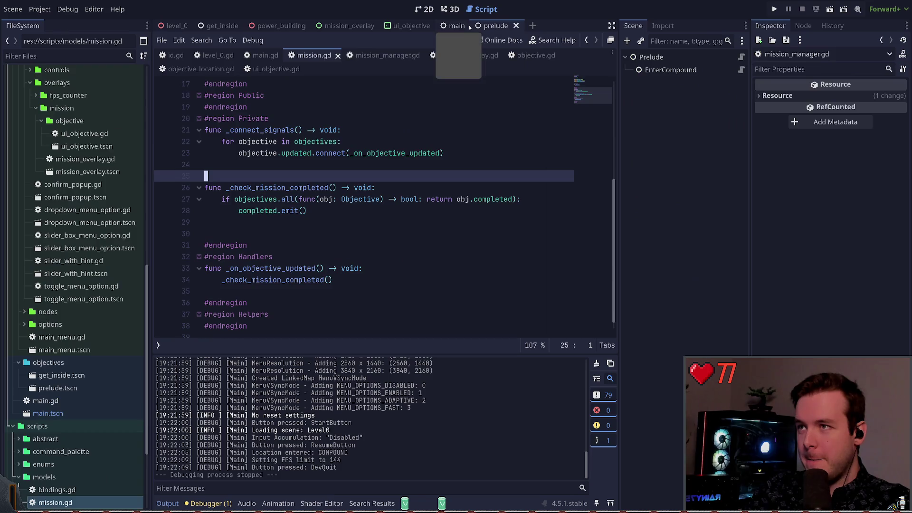
pyautogui.click(222, 26)
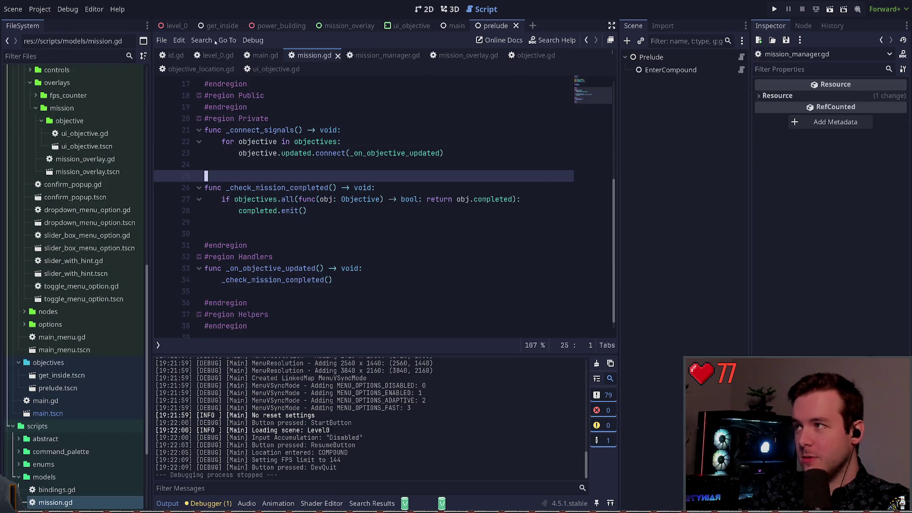
pyautogui.click(449, 9)
pyautogui.click(425, 9)
pyautogui.click(482, 10)
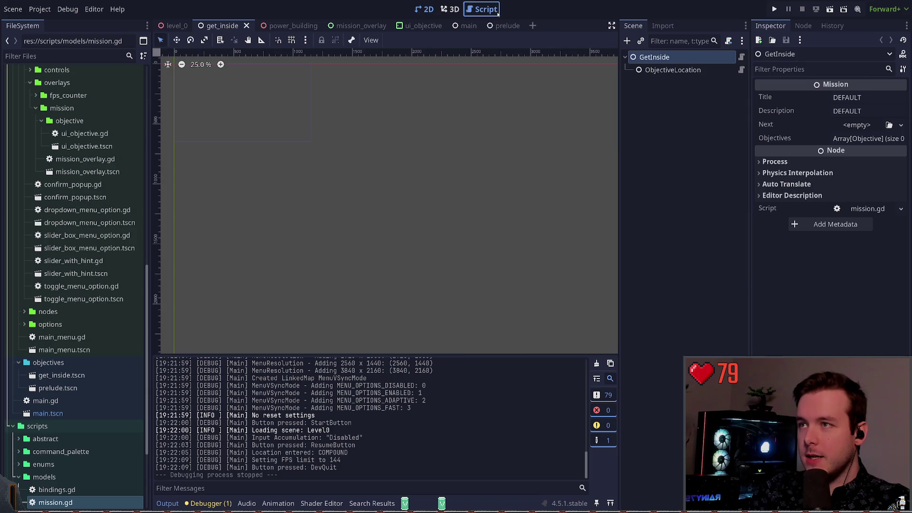
# Retitle the GetInside mission from 'Go Inside' to 'Enter Research Building'
pyautogui.click(858, 97)
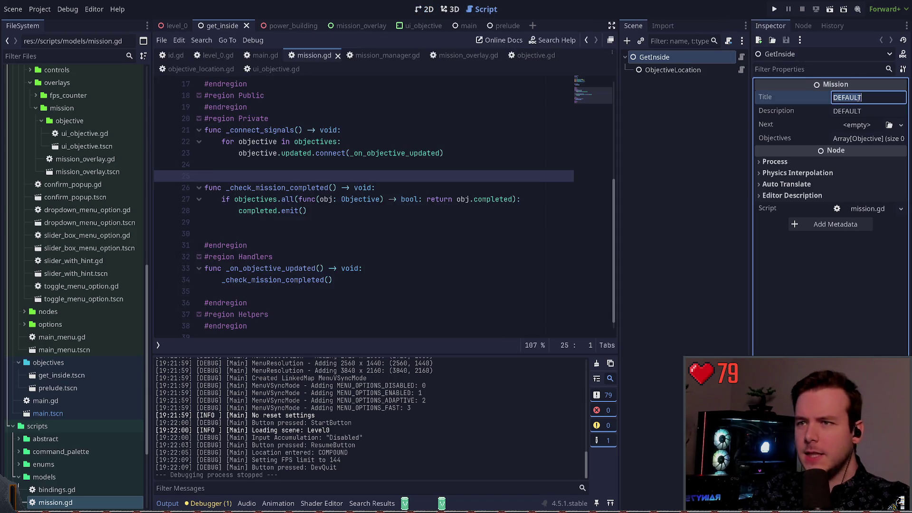
pyautogui.write('Get')
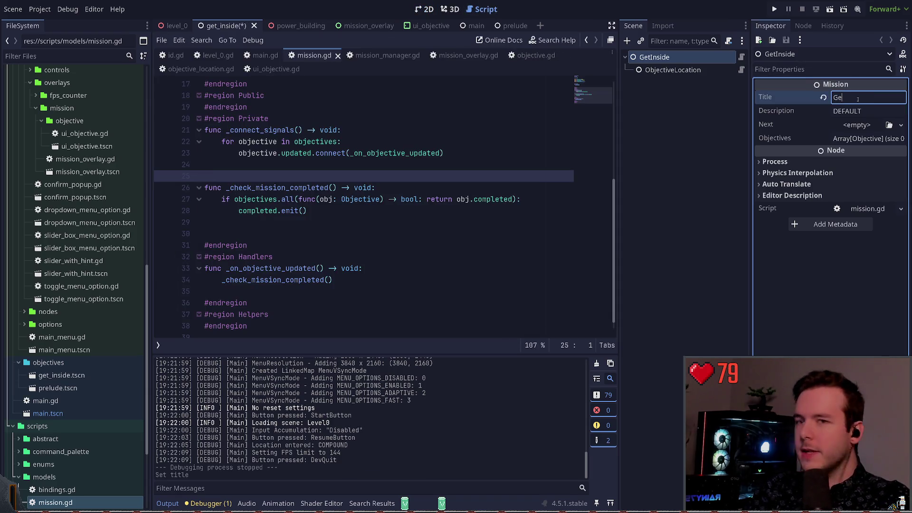
pyautogui.press('BackSpace')
pyautogui.press('BackSpace')
pyautogui.press('BackSpace')
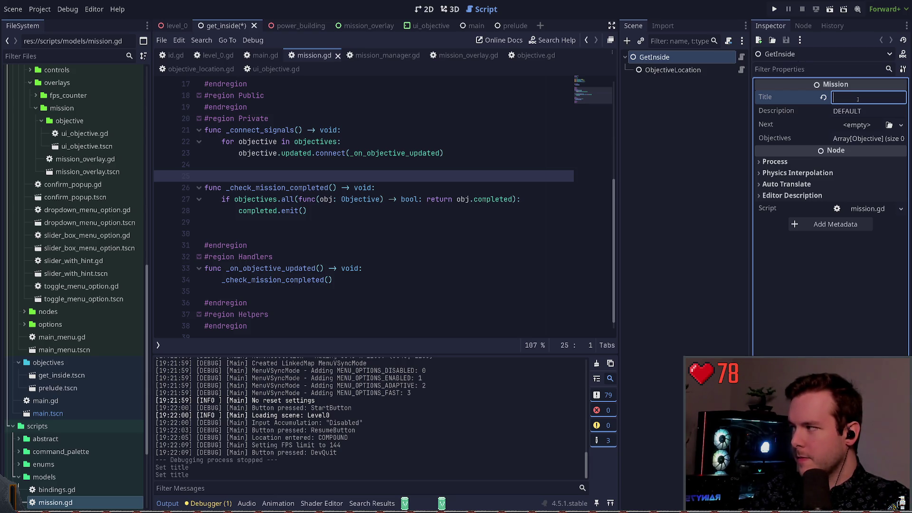
pyautogui.write('Go Inside')
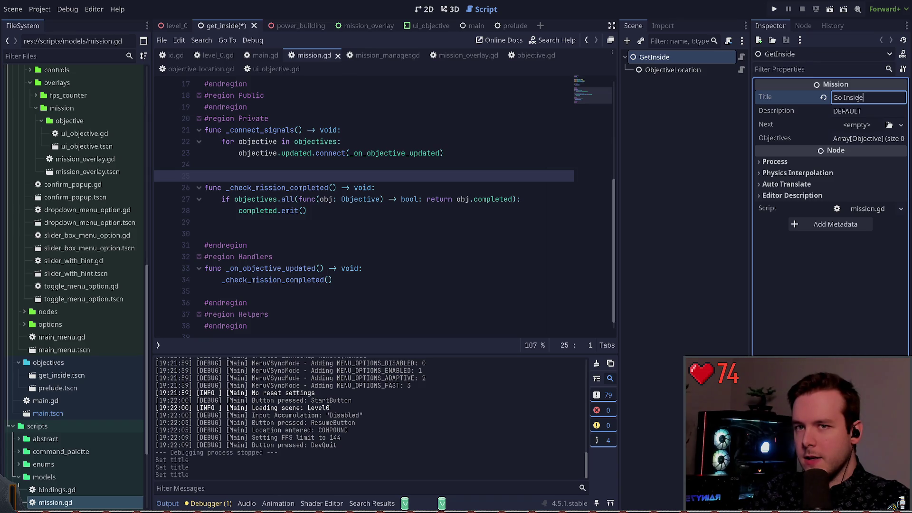
pyautogui.hotkey('ctrl', 'a')
pyautogui.press('BackSpace')
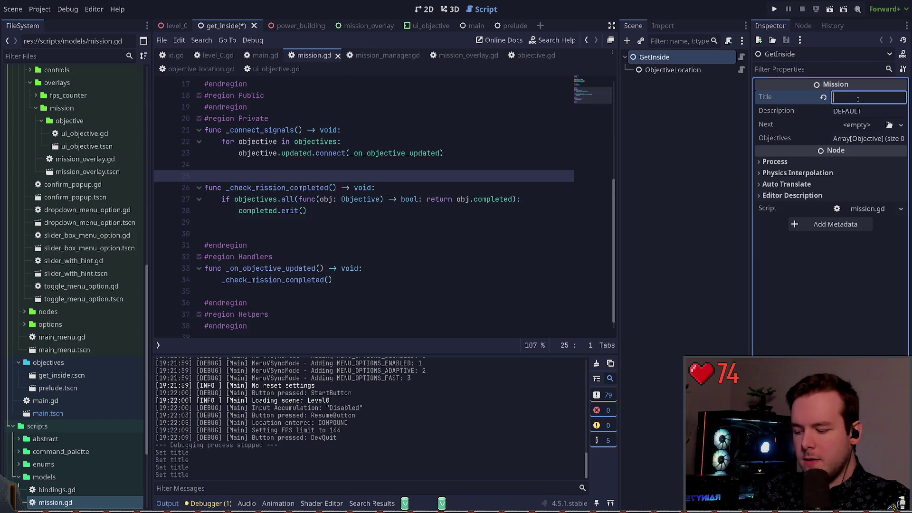
pyautogui.write('Enter Rsearc')
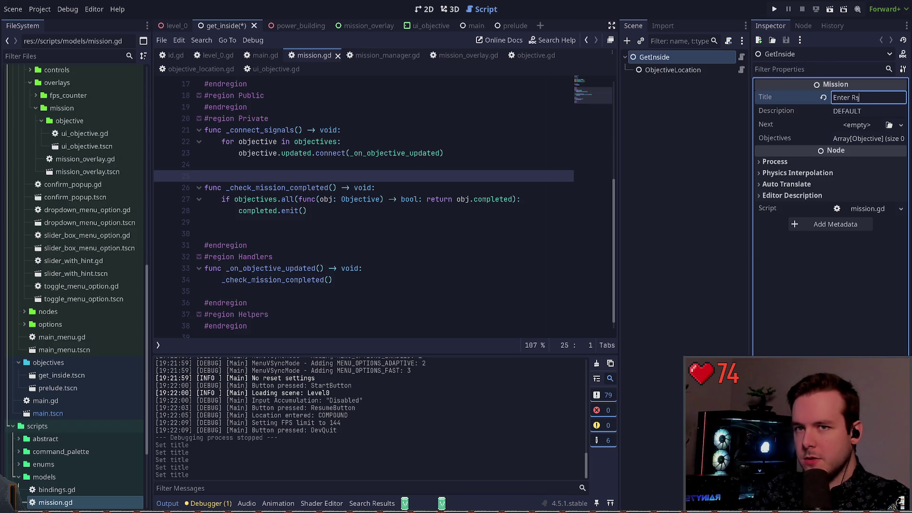
pyautogui.write('h Building')
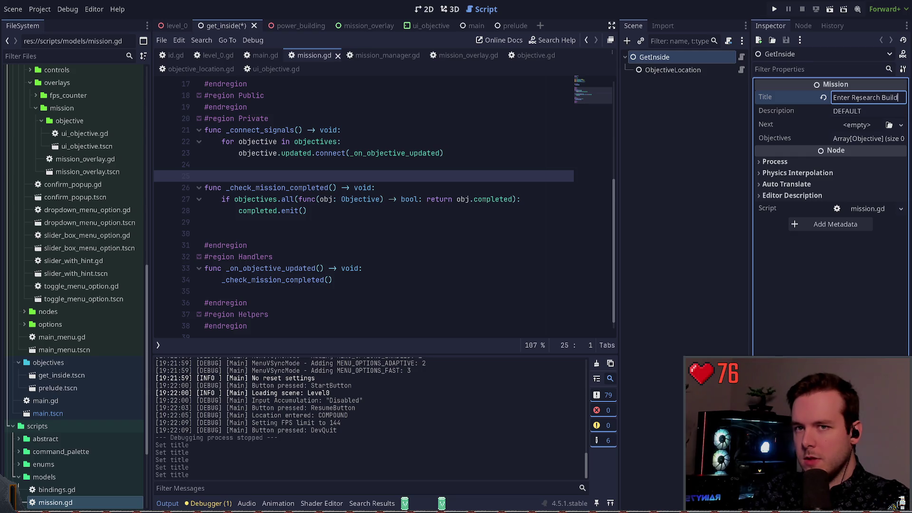
# Clear the DEFAULT description and expand the mission's Objectives list
pyautogui.press('Tab')
pyautogui.press('BackSpace')
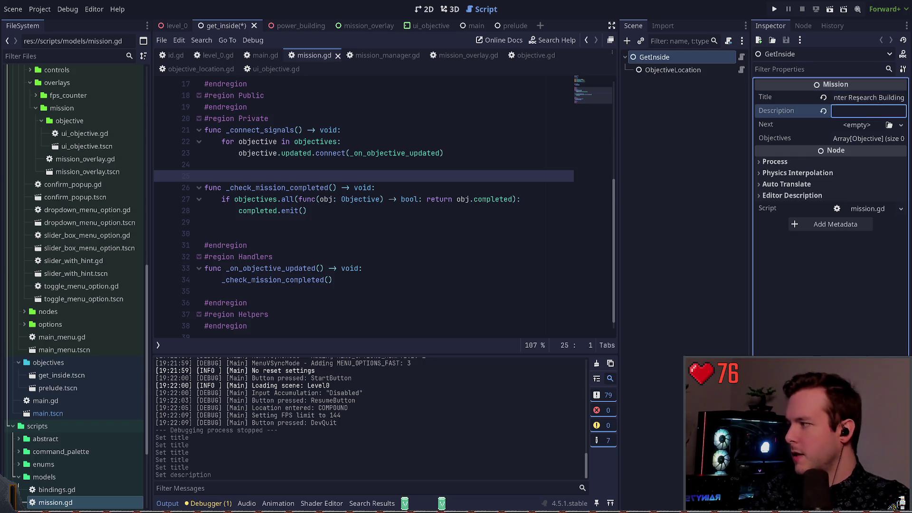
pyautogui.click(856, 138)
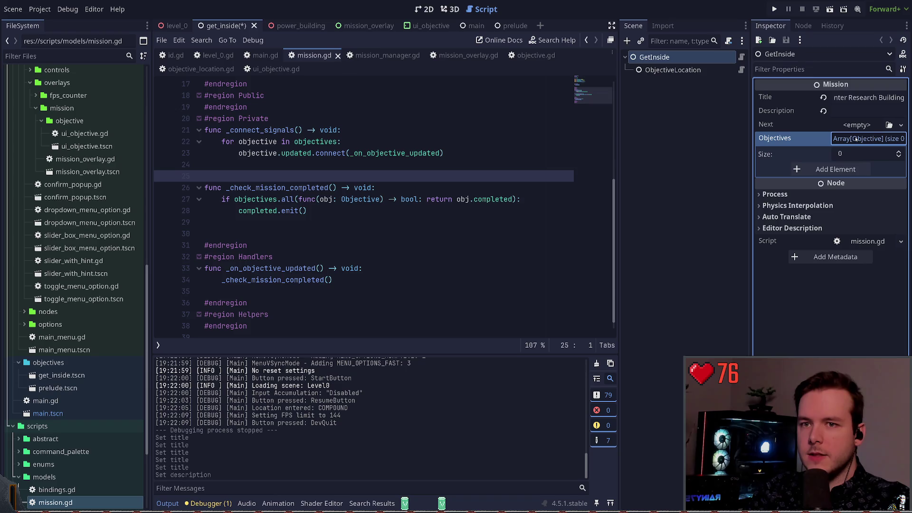
# Add the ObjectiveLocation node as a new objective slot and save the get_inside scene
pyautogui.click(835, 169)
pyautogui.moveTo(678, 70)
pyautogui.mouseDown()
pyautogui.moveTo(827, 152)
pyautogui.moveTo(857, 146)
pyautogui.moveTo(854, 174)
pyautogui.mouseUp()
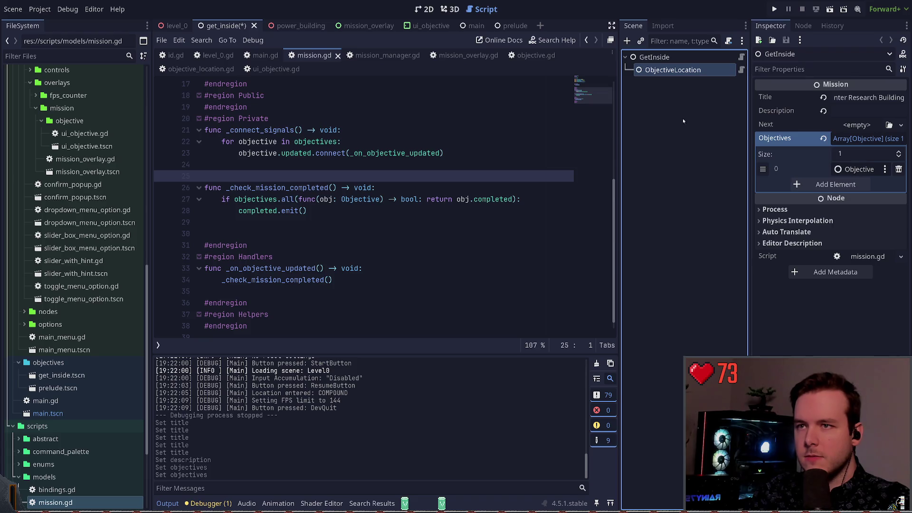
pyautogui.click(670, 70)
pyautogui.hotkey('ctrl', 's')
# Set the objective's ID to Building Station and show the project search results for 'Station'
pyautogui.click(858, 101)
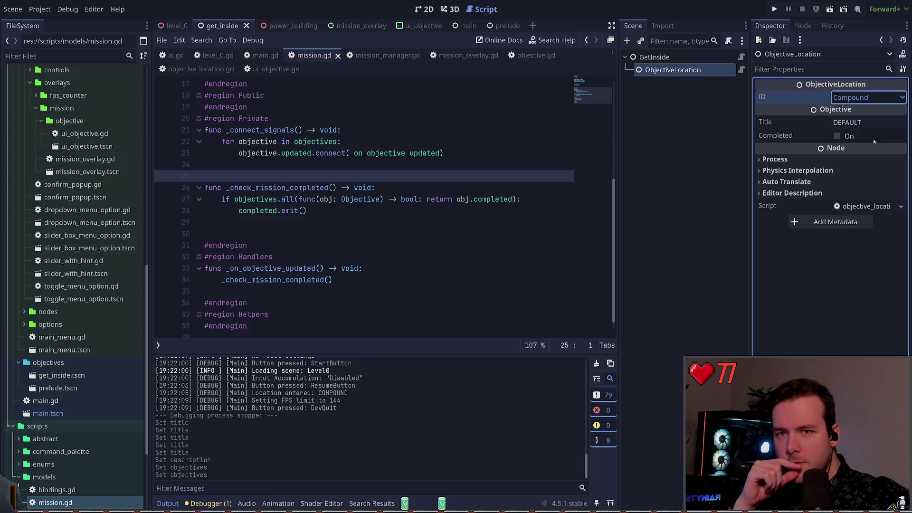
pyautogui.click(868, 97)
pyautogui.click(861, 137)
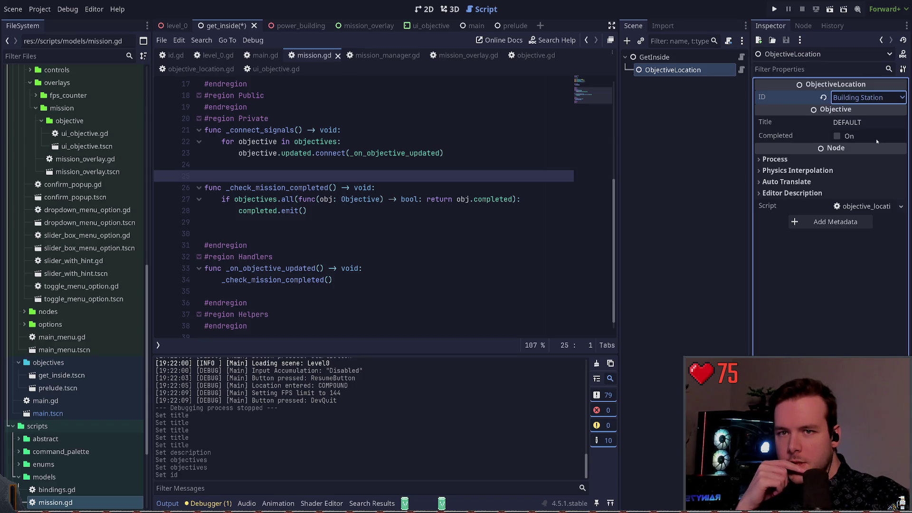
pyautogui.click(465, 126)
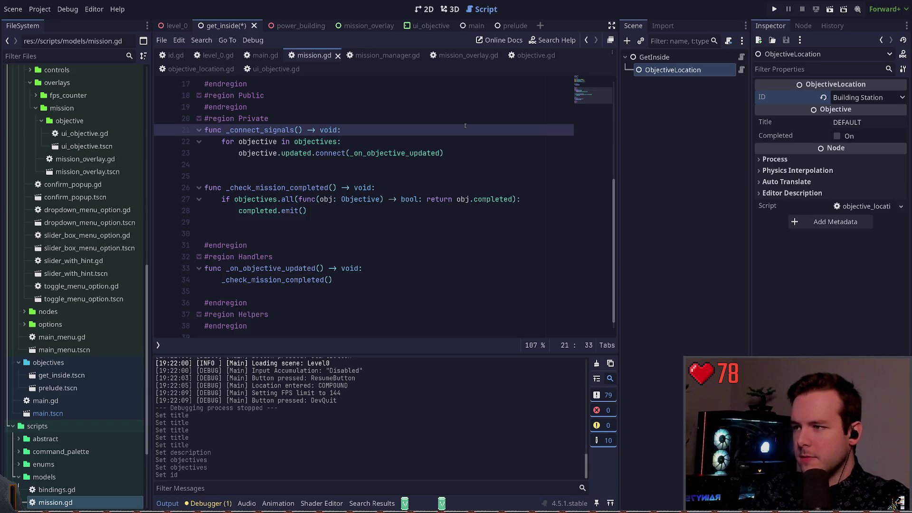
pyautogui.click(372, 503)
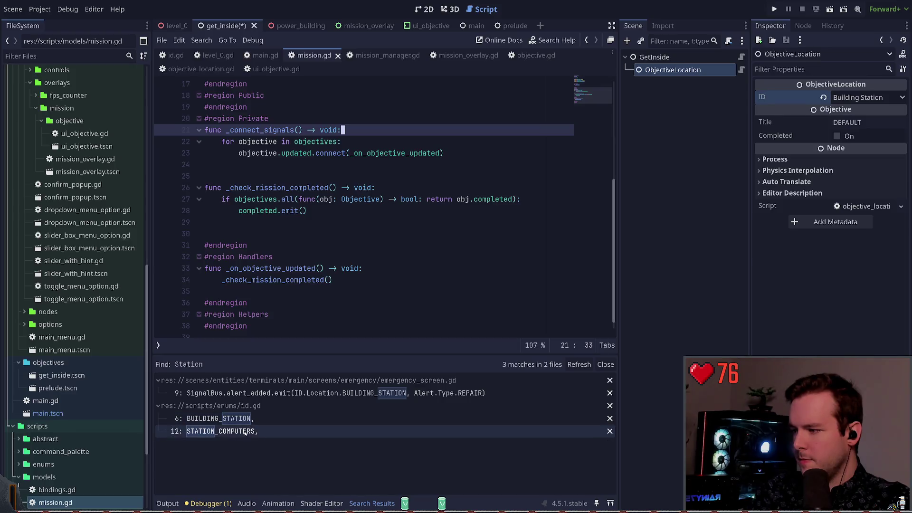
# Change BUILDING_STATION to BUILDING_RESEARCH on line 6 of id.gd and save it
pyautogui.click(243, 419)
pyautogui.click(259, 142)
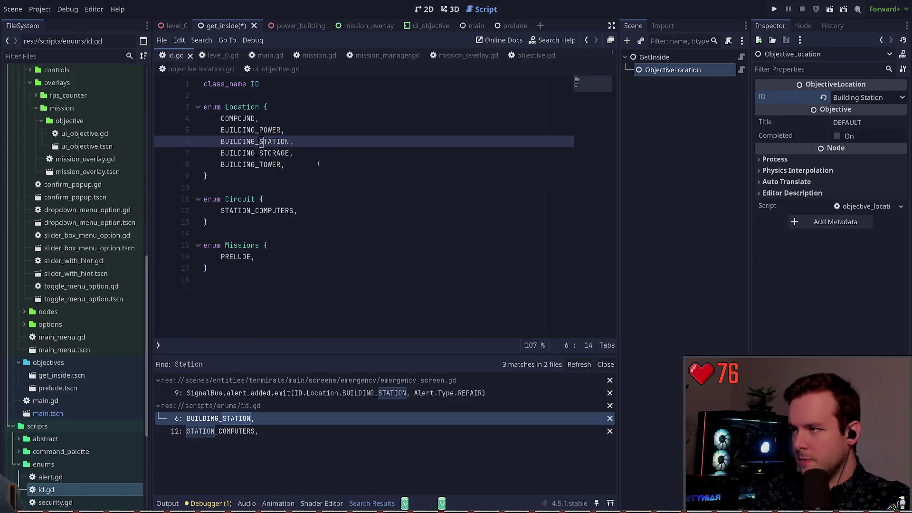
pyautogui.hotkey('ctrl', 'Delete')
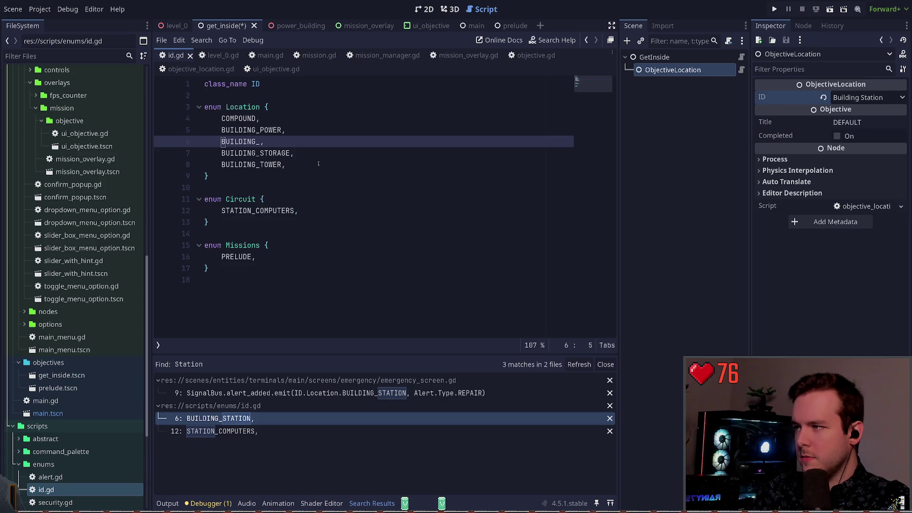
pyautogui.write('RESEARCH')
pyautogui.hotkey('ctrl', 's')
pyautogui.click(268, 180)
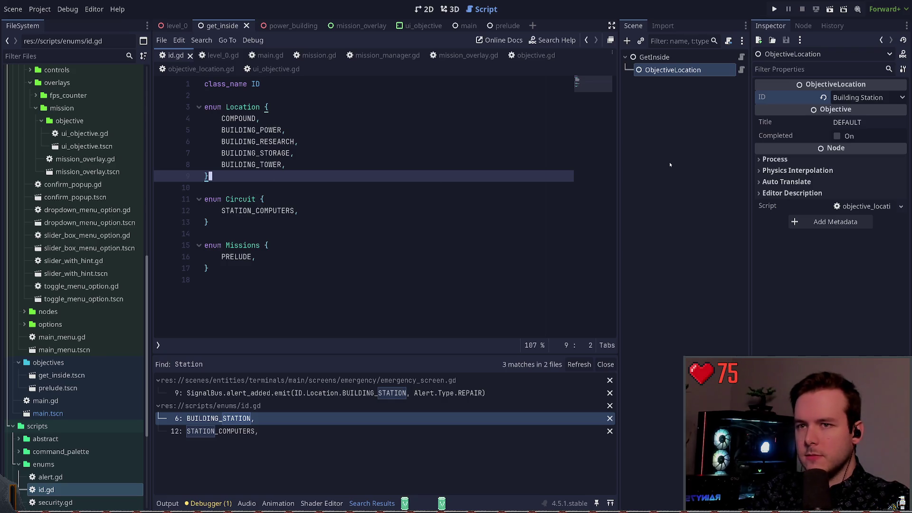
# Check the ObjectiveLocation objective's ID value in the Inspector after the rename
pyautogui.click(860, 97)
pyautogui.click(516, 115)
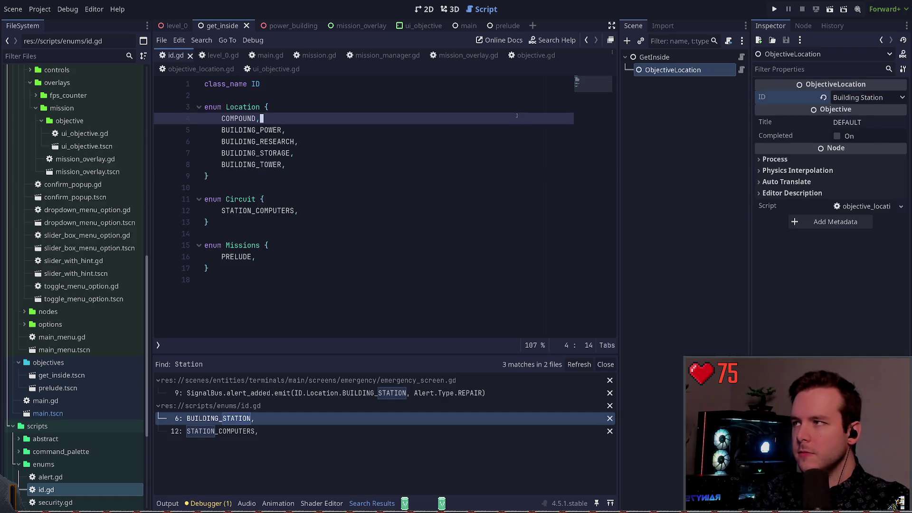
pyautogui.click(674, 91)
pyautogui.click(867, 130)
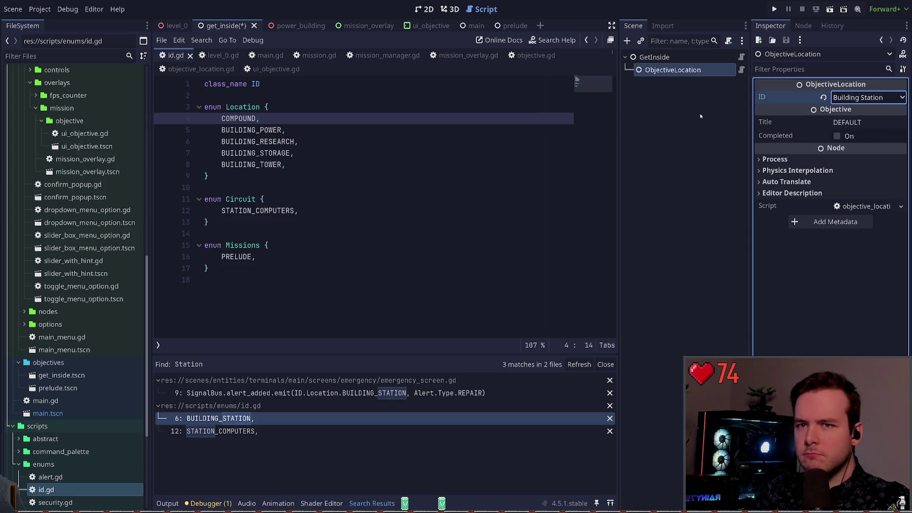
# Try 'Enter the station' as the objective title and 'Get Inside' as the mission title
pyautogui.click(678, 122)
pyautogui.click(328, 199)
pyautogui.click(341, 188)
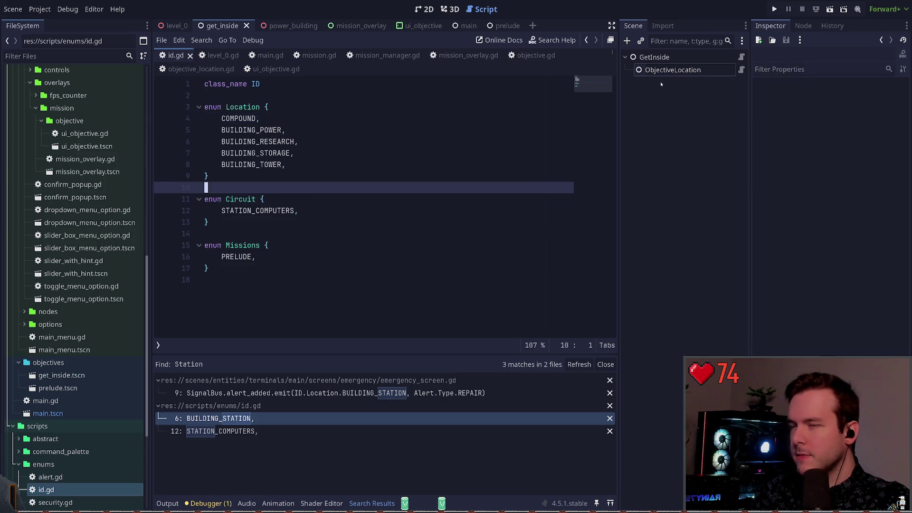
pyautogui.click(660, 57)
pyautogui.click(678, 70)
pyautogui.click(858, 98)
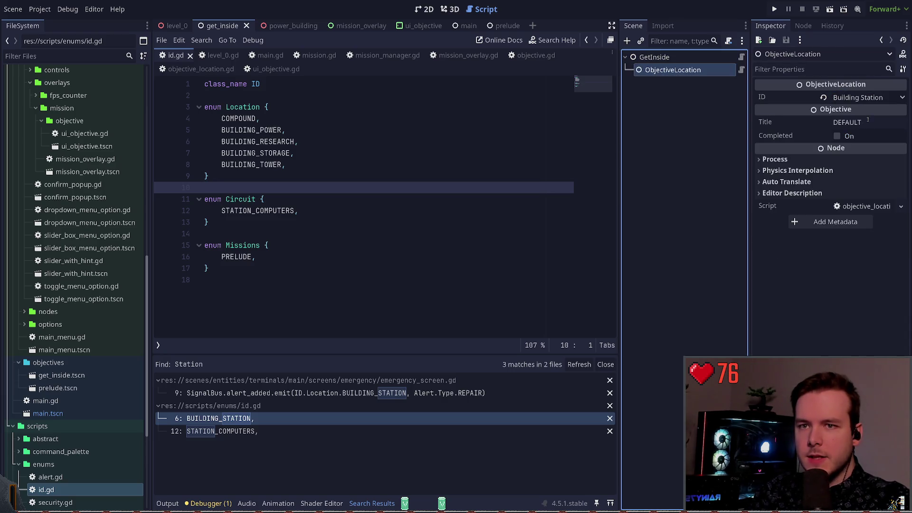
pyautogui.click(784, 118)
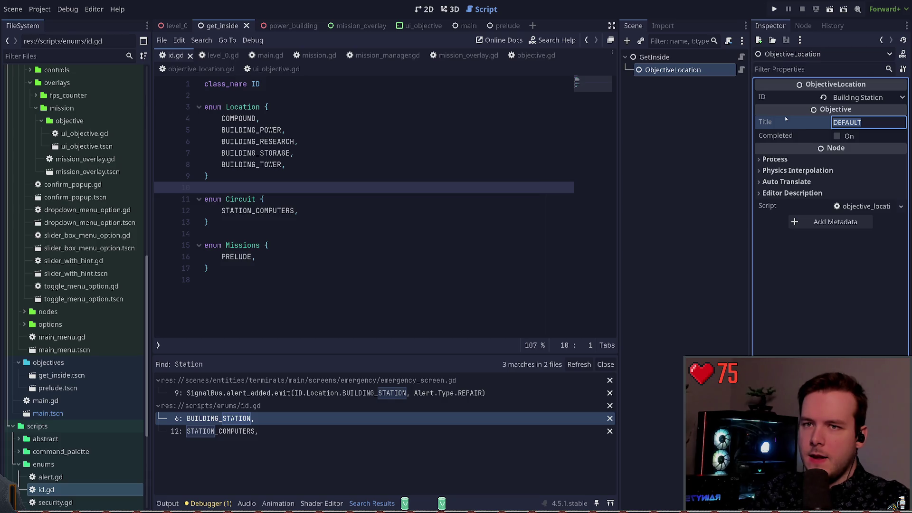
pyautogui.write('Enter the station')
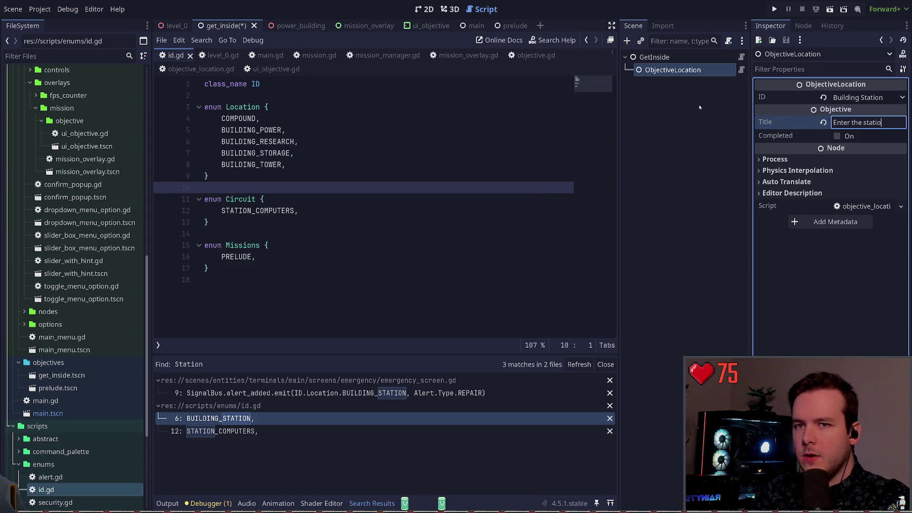
pyautogui.click(654, 57)
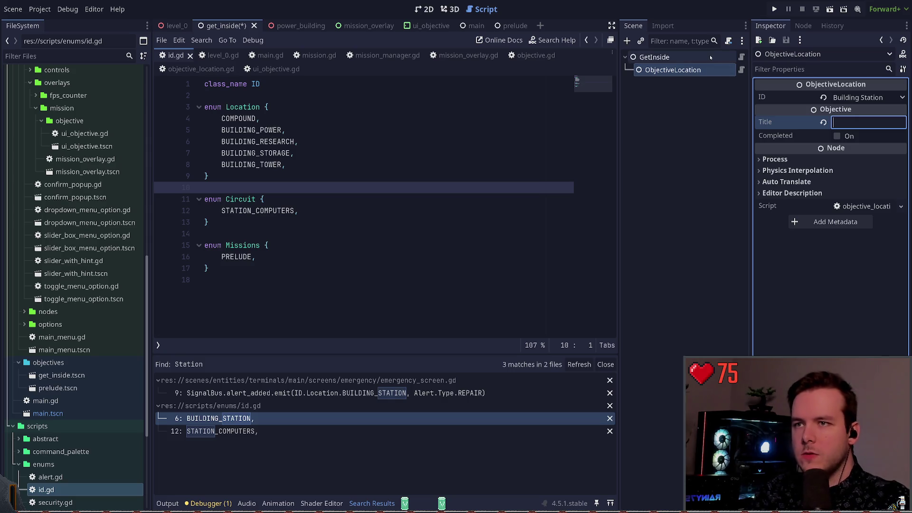
pyautogui.click(892, 98)
pyautogui.write('Get Inside')
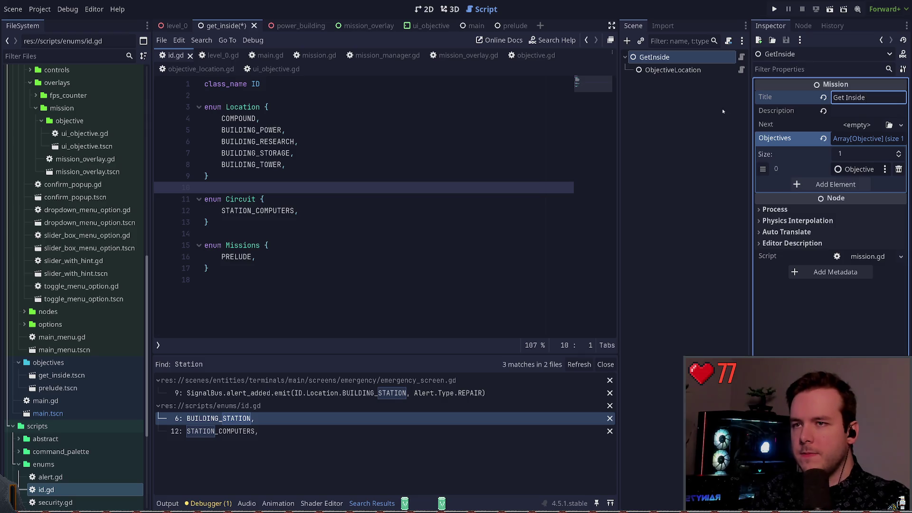
# Clear the ObjectiveLocation title, reselect GetInside, and save the get_inside scene
pyautogui.click(672, 70)
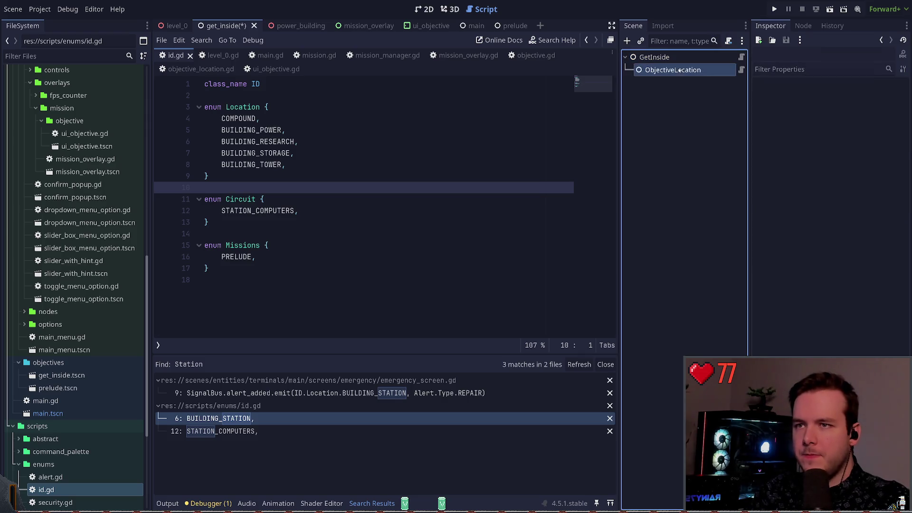
pyautogui.press('Up')
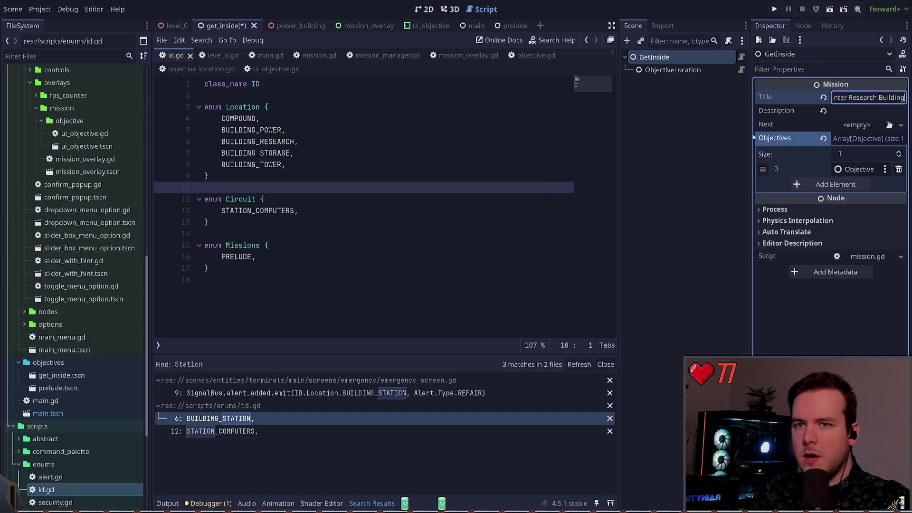
pyautogui.click(695, 142)
pyautogui.click(654, 57)
pyautogui.click(673, 69)
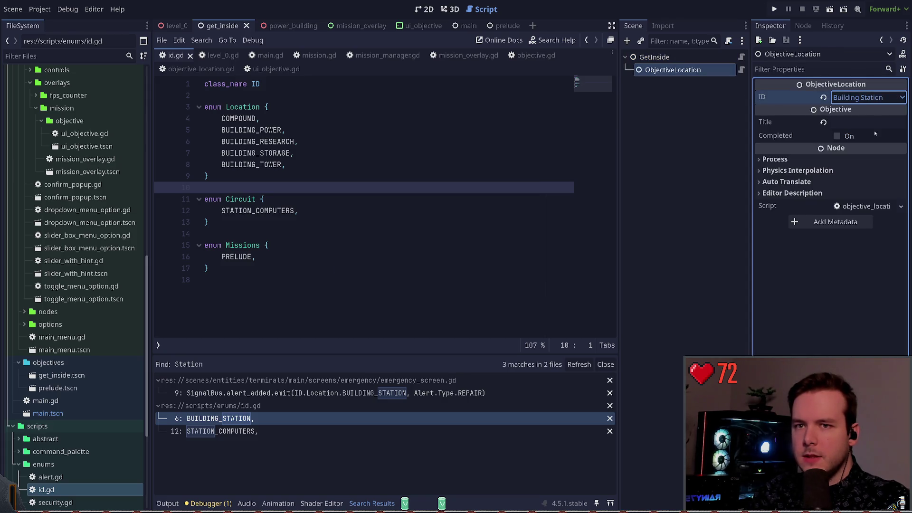
pyautogui.scroll(1, 865, 99)
pyautogui.click(863, 122)
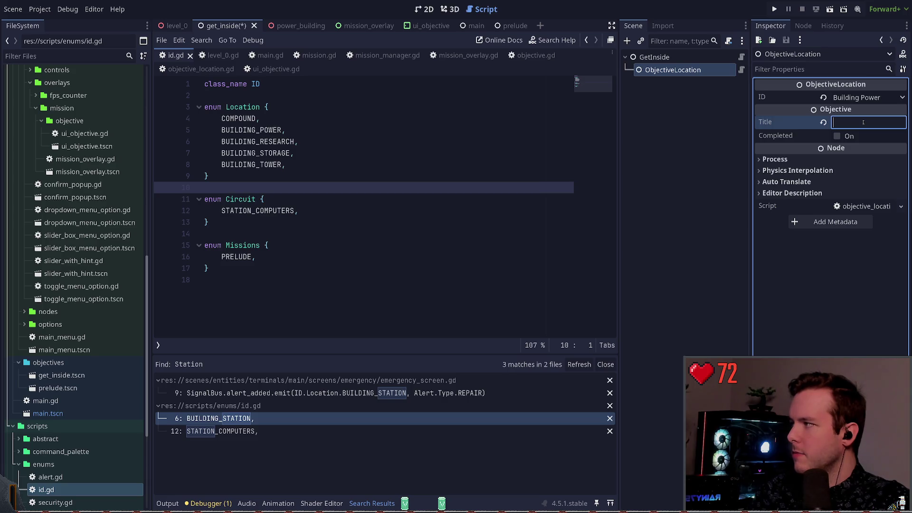
pyautogui.click(684, 57)
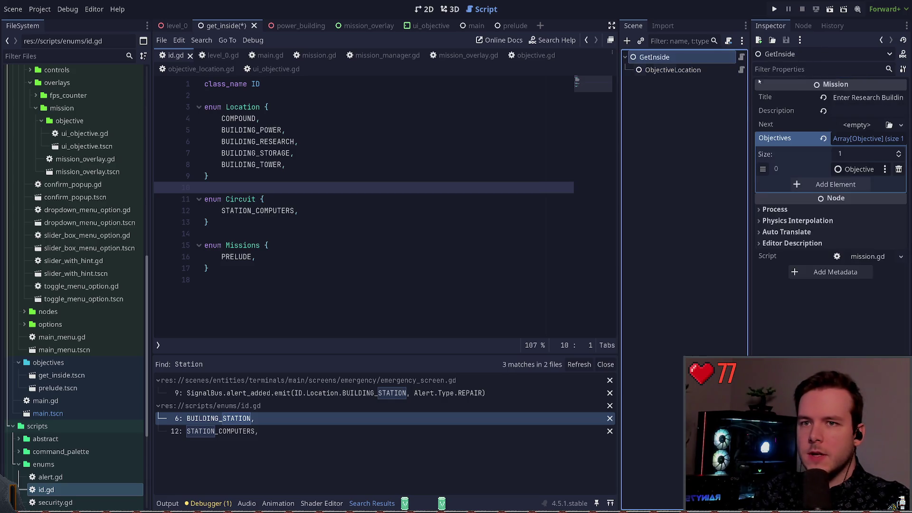
pyautogui.hotkey('ctrl', 's')
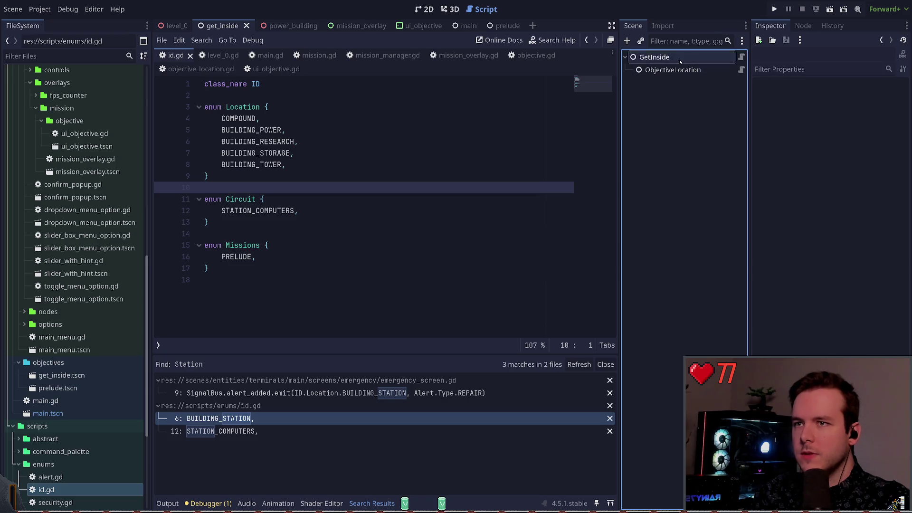
# Collapse the menu and levels folders and select the scenes/objectives folder
pyautogui.scroll(-5, 75, 285)
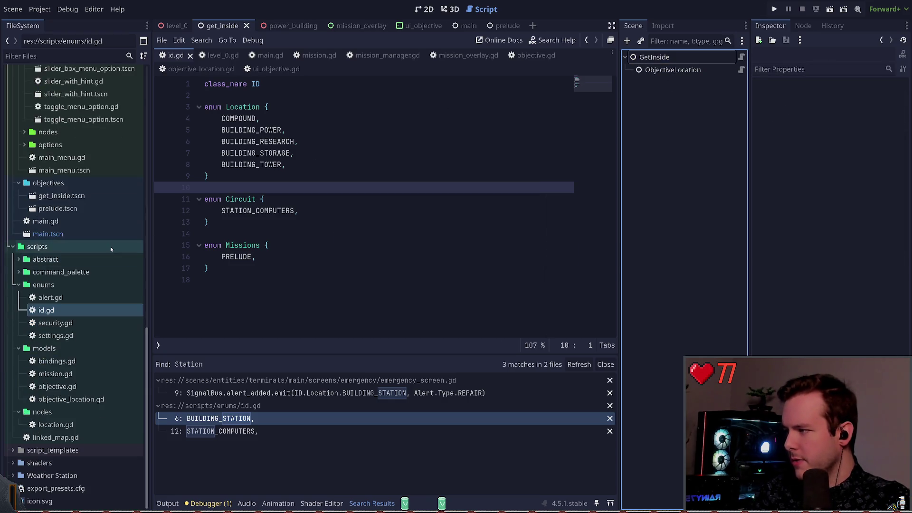
pyautogui.scroll(10, 75, 291)
pyautogui.scroll(3, 76, 291)
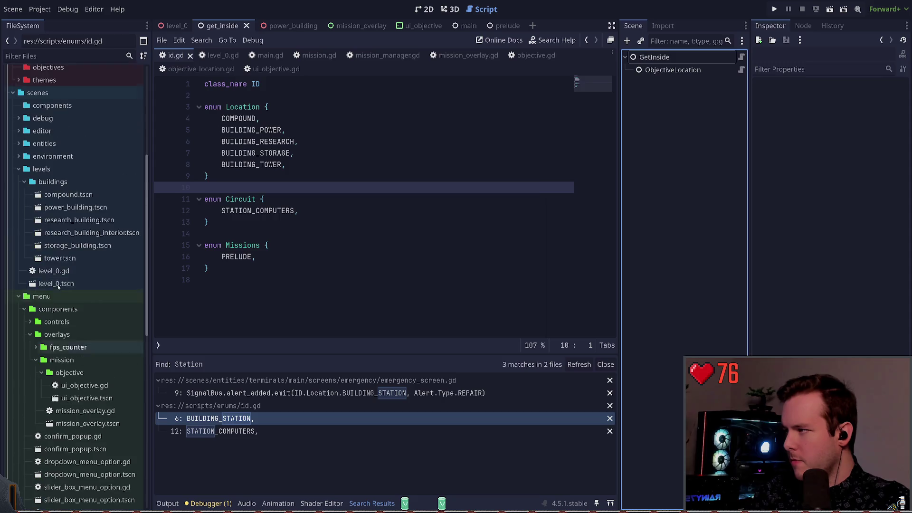
pyautogui.click(19, 296)
pyautogui.click(19, 170)
pyautogui.click(48, 195)
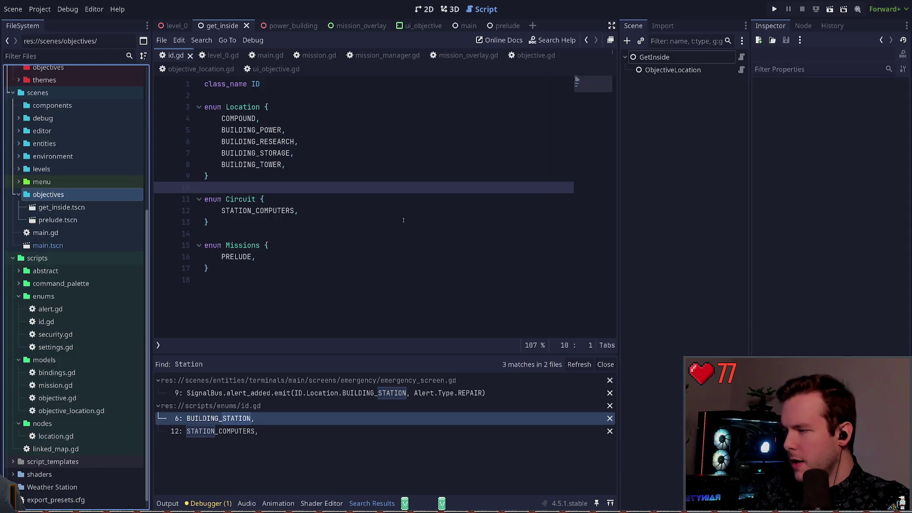
# Select ObjectiveLocation, then GetInside, and open mission_manager.gd for editing
pyautogui.click(683, 71)
pyautogui.click(674, 58)
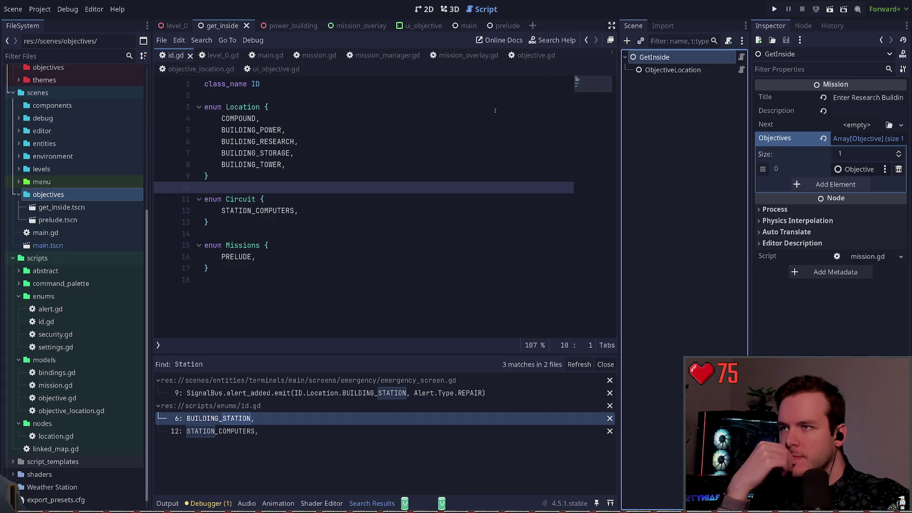
pyautogui.scroll(5, 72, 245)
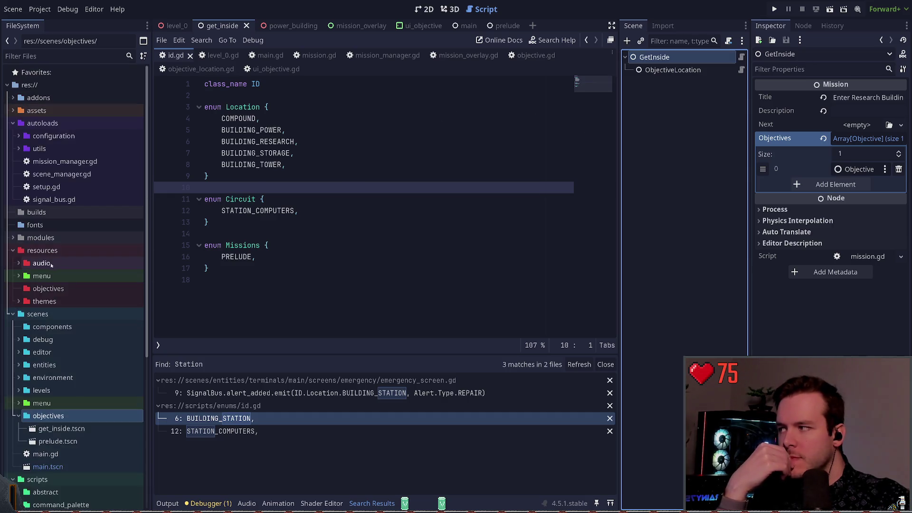
pyautogui.doubleClick(63, 162)
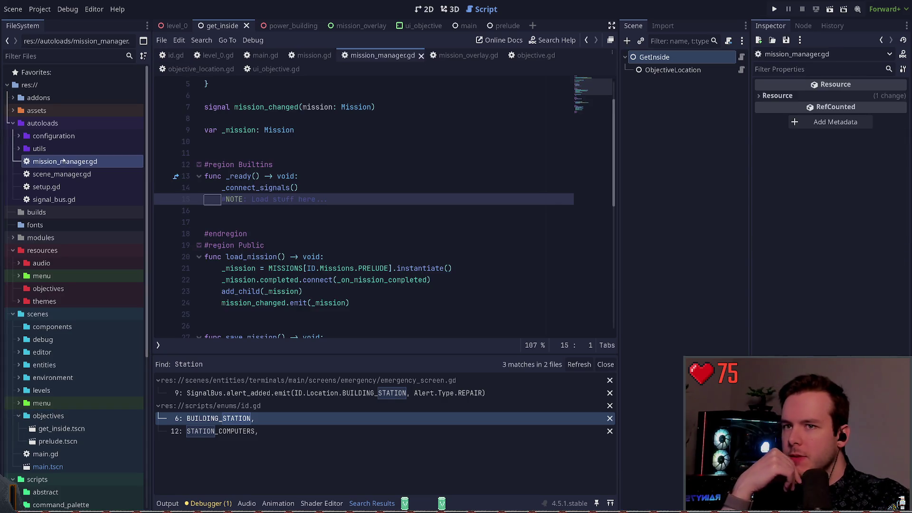
# Comment out the preloaded MISSIONS constant with Ctrl+K
pyautogui.scroll(2, 256, 232)
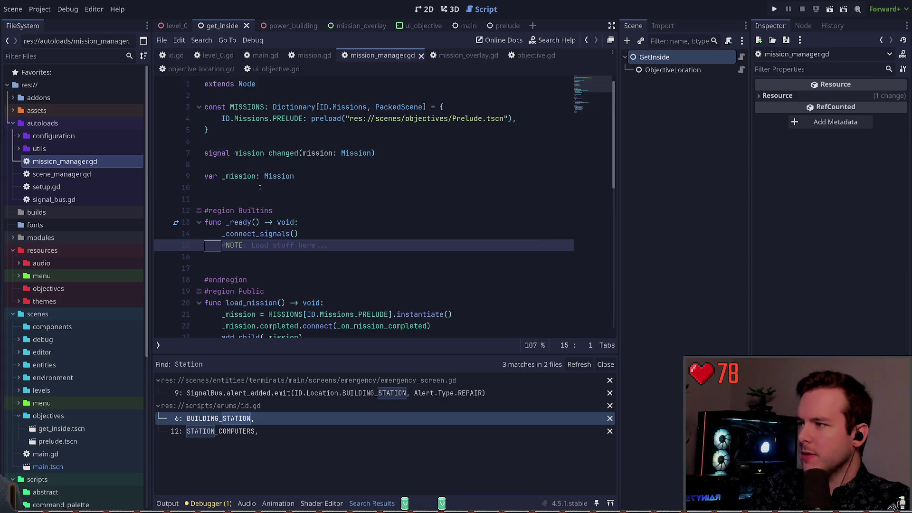
pyautogui.click(264, 133)
pyautogui.hotkey('shift', 'Up')
pyautogui.hotkey('shift', 'Up')
pyautogui.hotkey('ctrl', 'k')
pyautogui.press('Down')
pyautogui.press('Down')
pyautogui.press('Down')
pyautogui.press('Down')
pyautogui.press('Down')
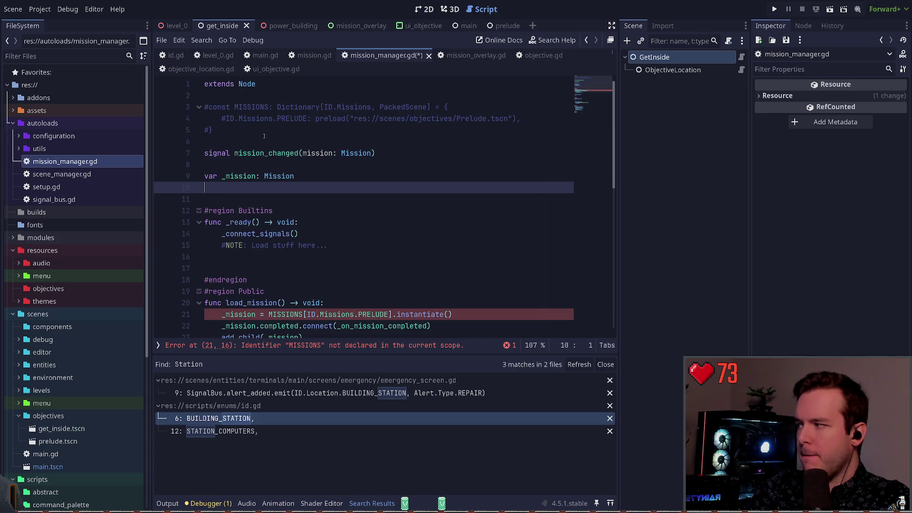
pyautogui.write('var')
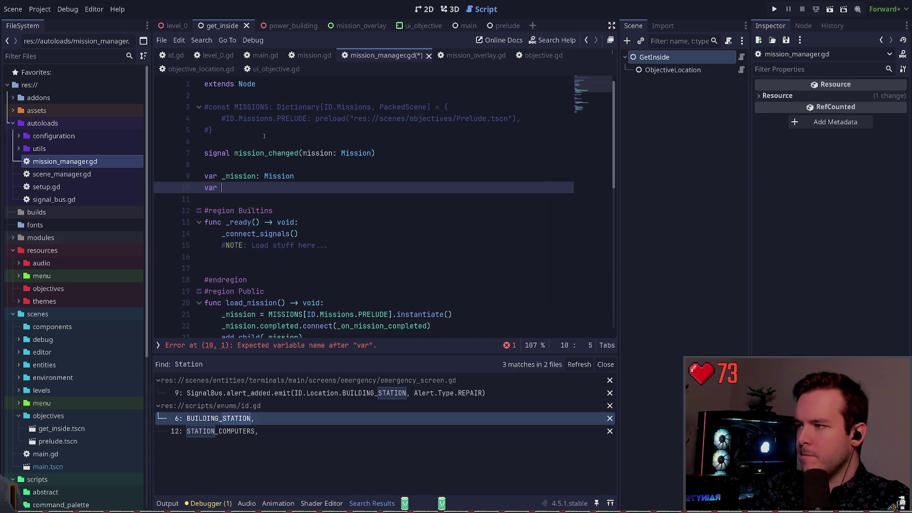
pyautogui.press('BackSpace')
pyautogui.press('BackSpace')
pyautogui.press('BackSpace')
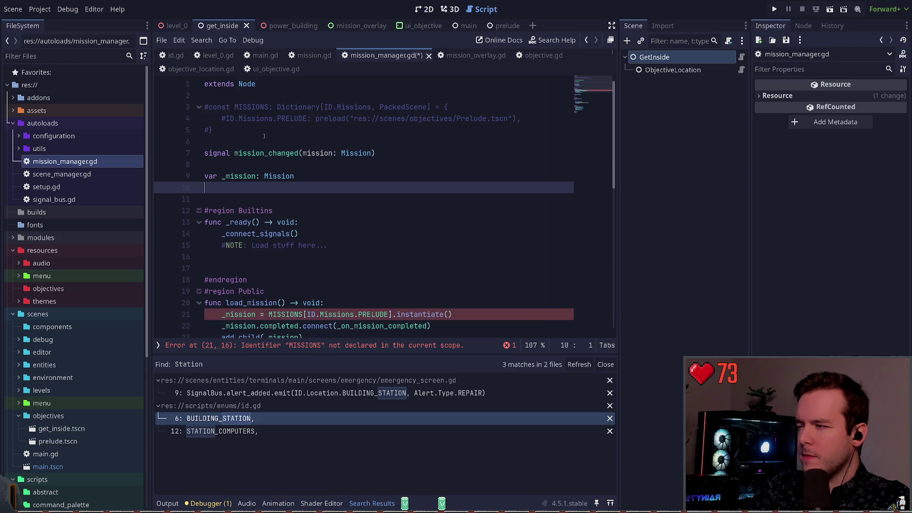
pyautogui.press('Up')
pyautogui.press('Up')
pyautogui.press('Return')
pyautogui.press('Return')
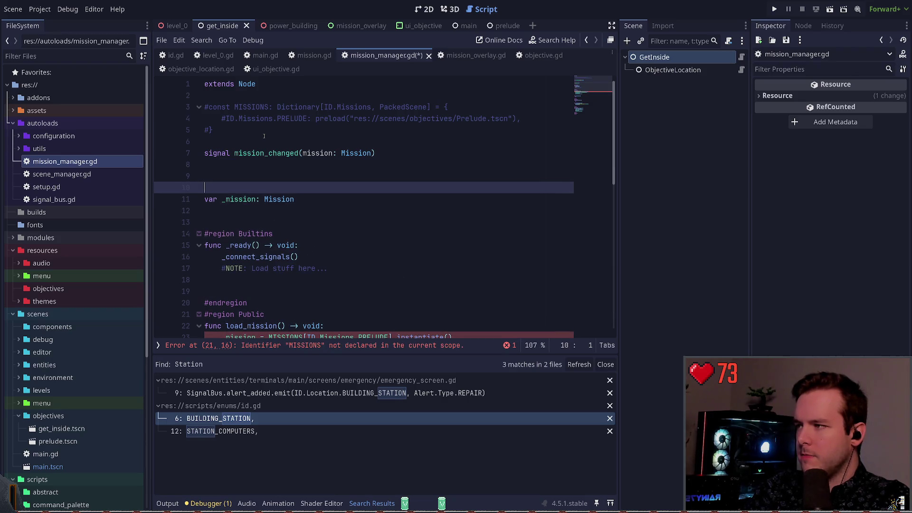
pyautogui.press('Up')
pyautogui.write('@export var f')
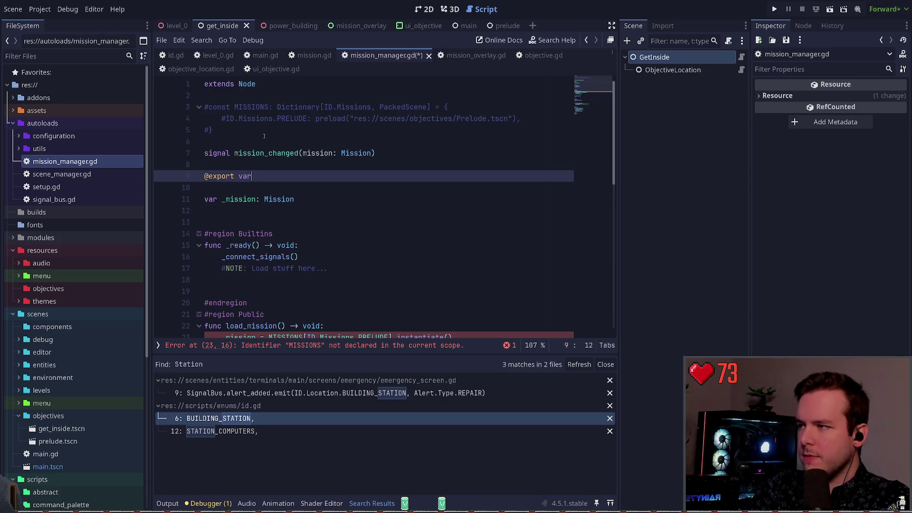
pyautogui.write('irst_mi')
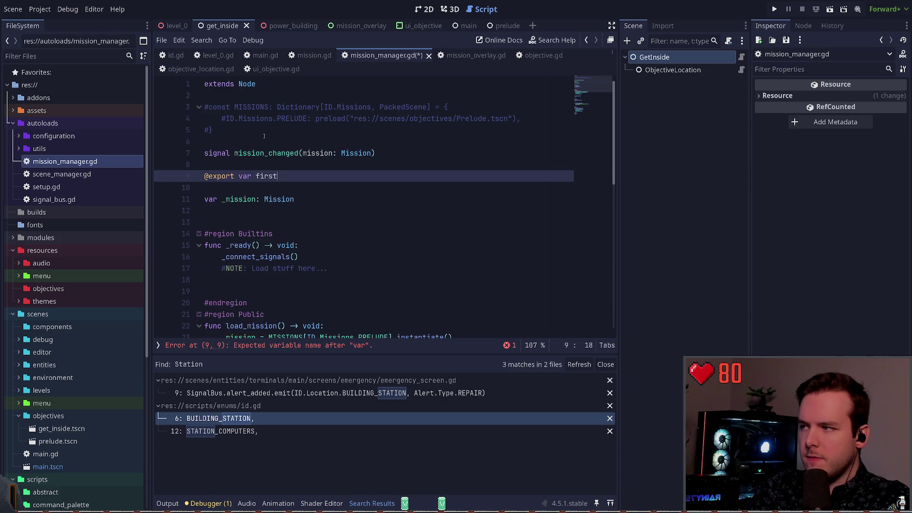
pyautogui.write('ssion:')
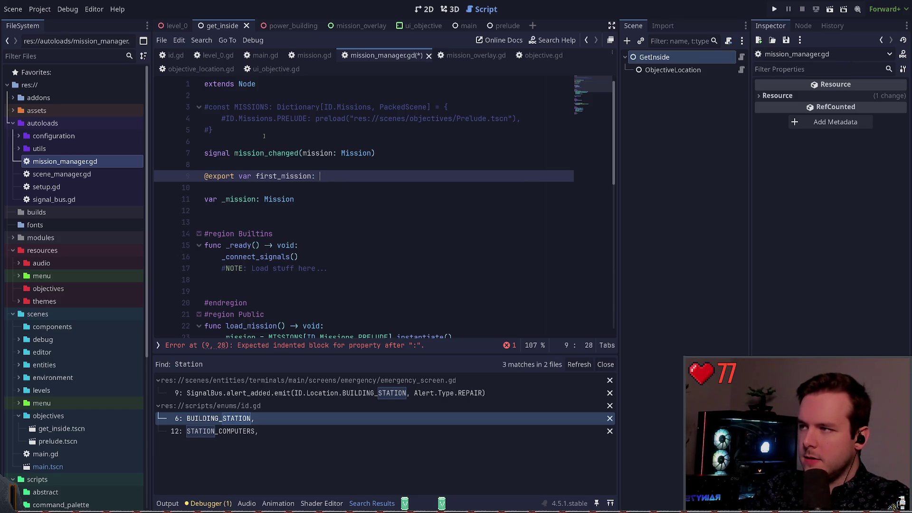
pyautogui.write('Mission')
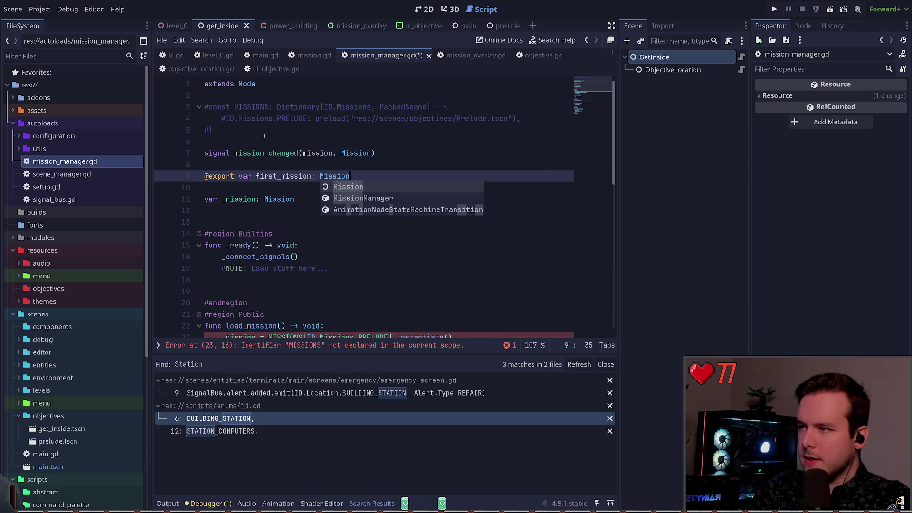
pyautogui.press('Escape')
# Comment out the MISSIONS lookup and replace it with '_mission = first_mission.instantiate()'
pyautogui.scroll(-3, 285, 190)
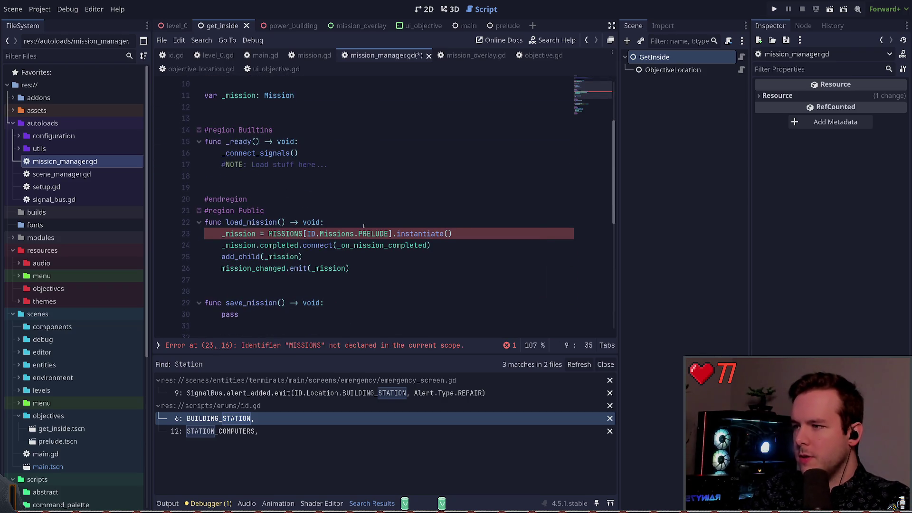
pyautogui.scroll(2, 317, 276)
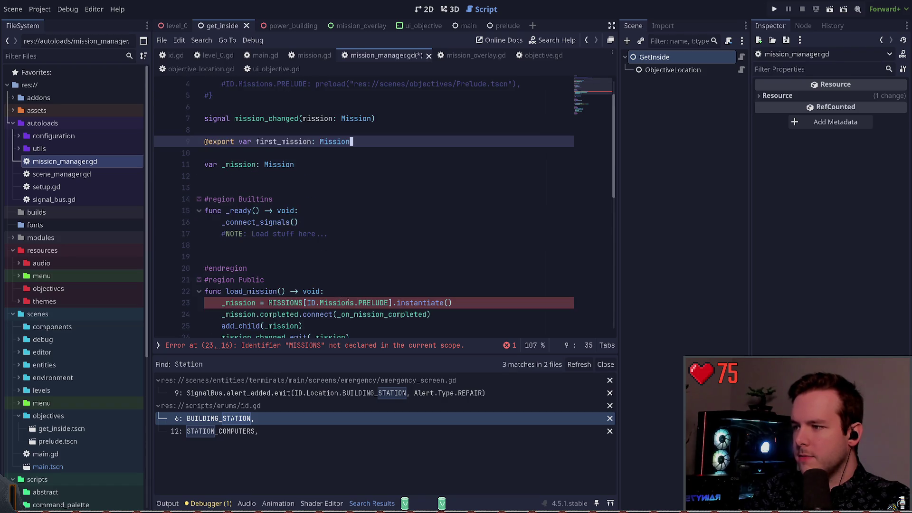
pyautogui.click(348, 302)
pyautogui.hotkey('ctrl', 'k')
pyautogui.press('End')
pyautogui.press('Return')
pyautogui.write('_')
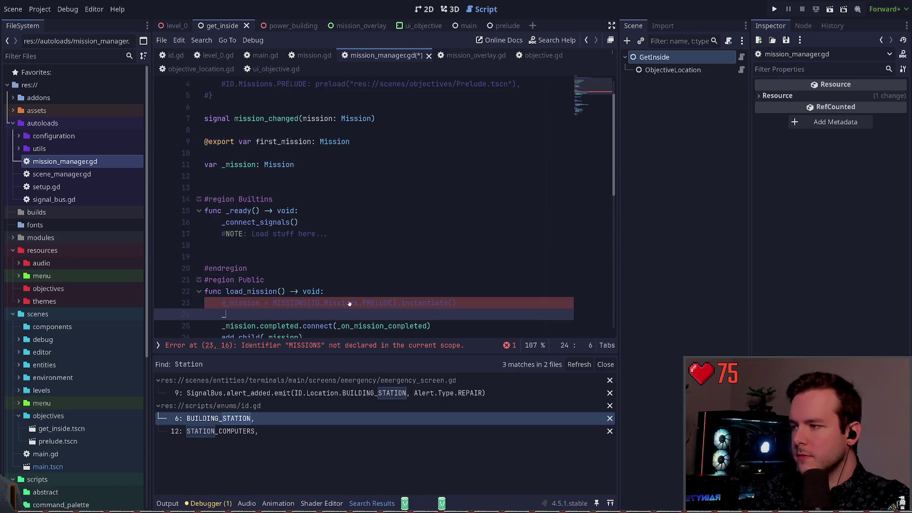
pyautogui.write('misison')
pyautogui.press('BackSpace')
pyautogui.press('BackSpace')
pyautogui.press('BackSpace')
pyautogui.write('sion = first')
pyautogui.press('Return')
pyautogui.write('.inst')
pyautogui.press('Return')
pyautogui.press('Up')
# Change the first_mission type to PackedScene and save mission_manager.gd
pyautogui.press('Home')
pyautogui.press('Up')
pyautogui.press('Up')
pyautogui.press('Up')
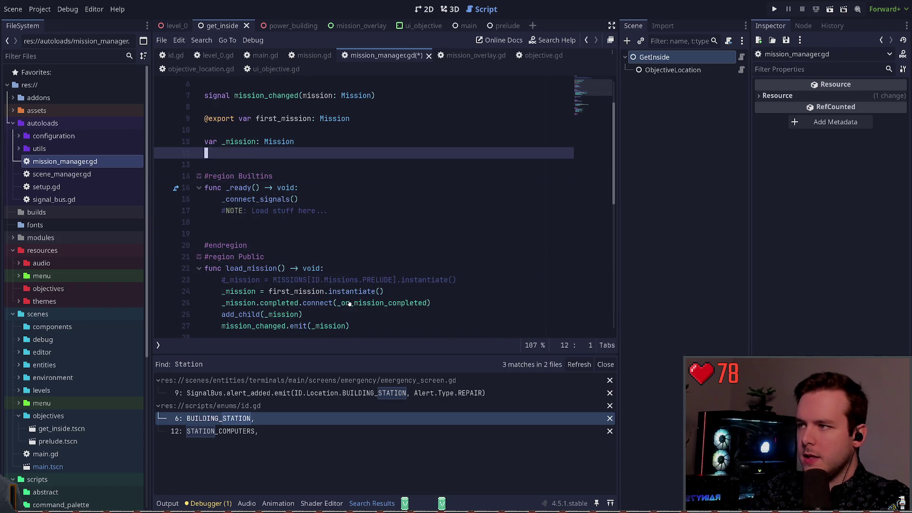
pyautogui.press('End')
pyautogui.press('BackSpace')
pyautogui.press('BackSpace')
pyautogui.press('BackSpace')
pyautogui.press('BackSpace')
pyautogui.press('BackSpace')
pyautogui.press('BackSpace')
pyautogui.write('PackedS')
pyautogui.press('Return')
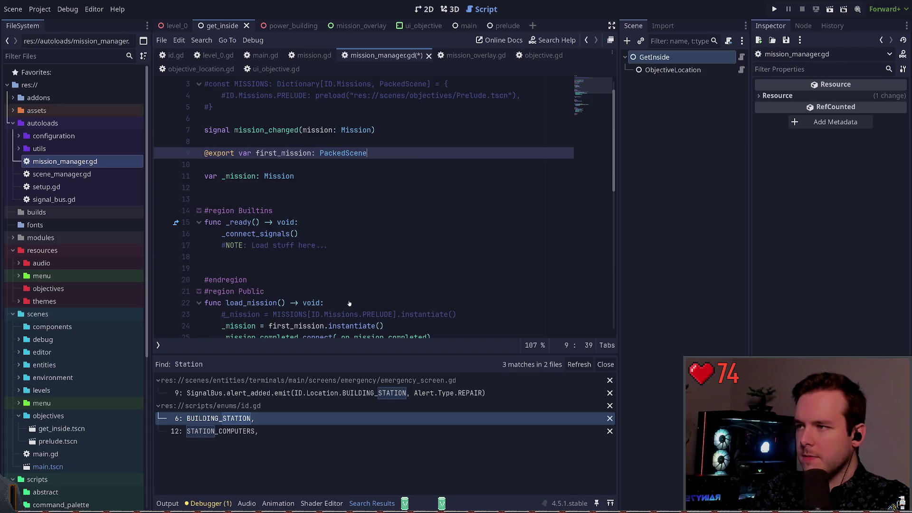
pyautogui.click(257, 153)
pyautogui.hotkey('ctrl', 's')
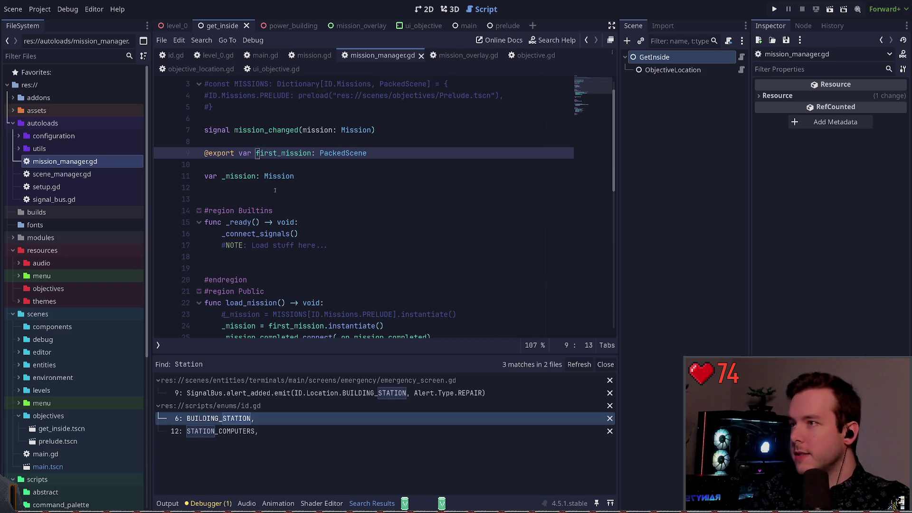
# Toggle between scene_manager.gd and mission_manager.gd and peek at the script's Resource properties
pyautogui.click(71, 174)
pyautogui.click(82, 162)
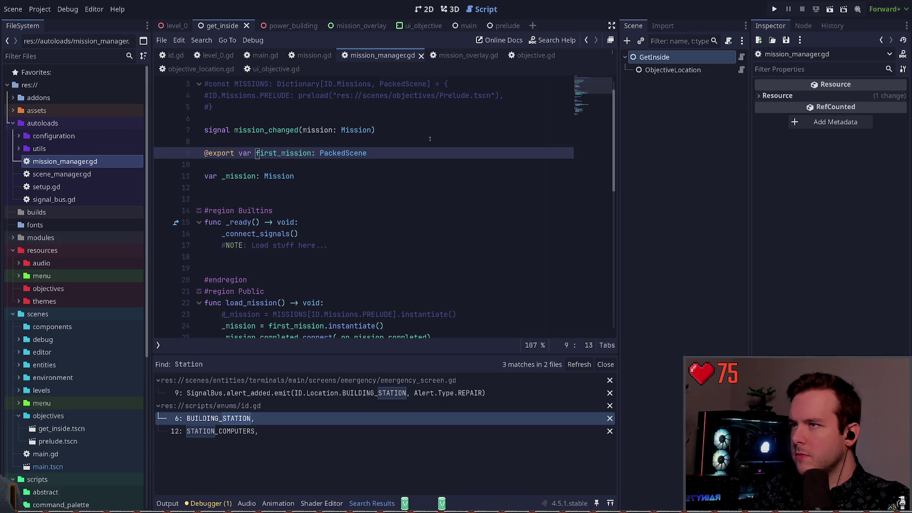
pyautogui.click(807, 96)
pyautogui.click(807, 96)
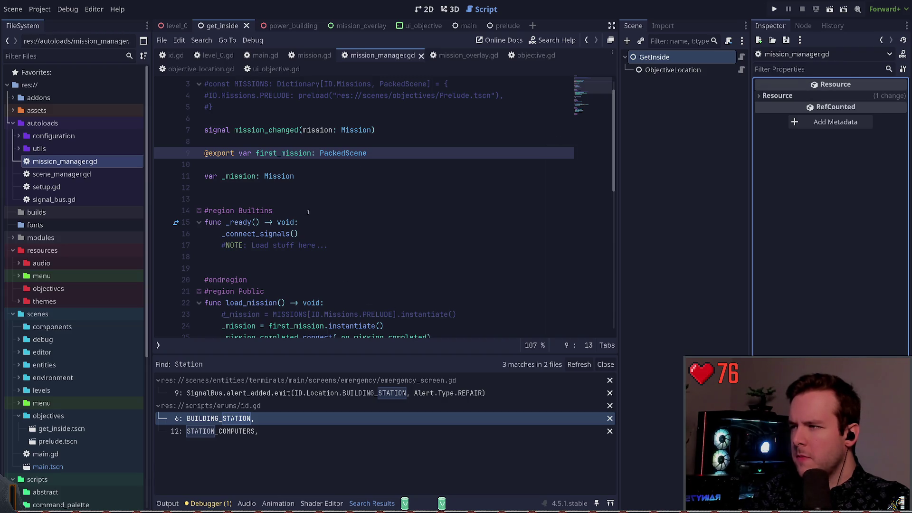
pyautogui.click(293, 176)
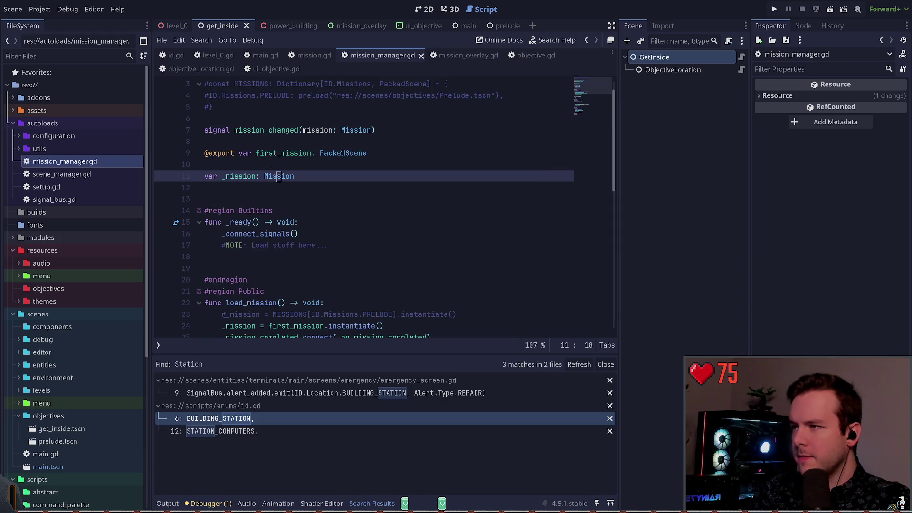
pyautogui.click(291, 153)
pyautogui.click(71, 174)
pyautogui.click(71, 161)
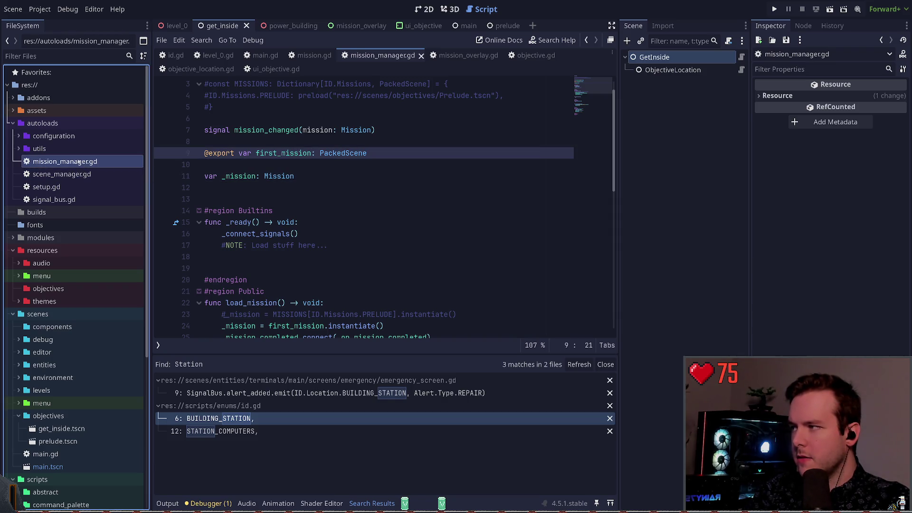
pyautogui.doubleClick(91, 163)
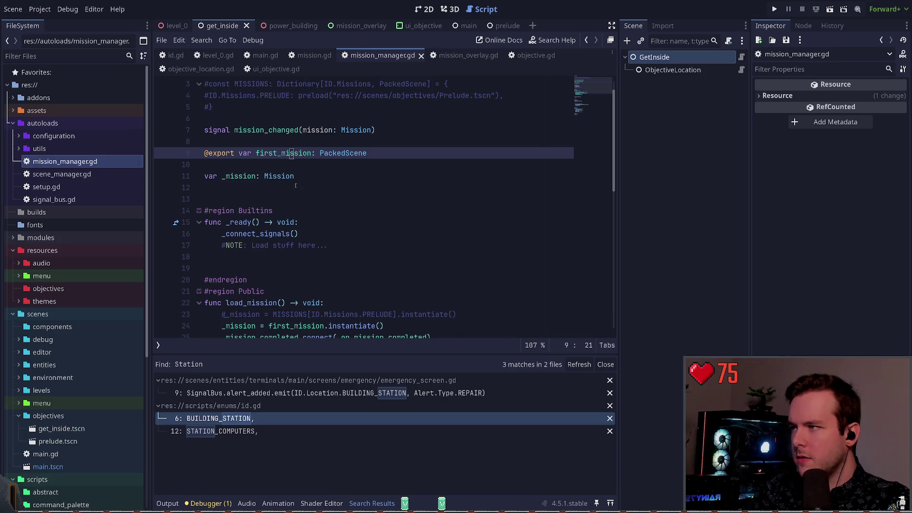
# Open scene_manager.gd as a script tab, then return to the first_mission: PackedScene declaration
pyautogui.scroll(1, 296, 185)
pyautogui.click(282, 176)
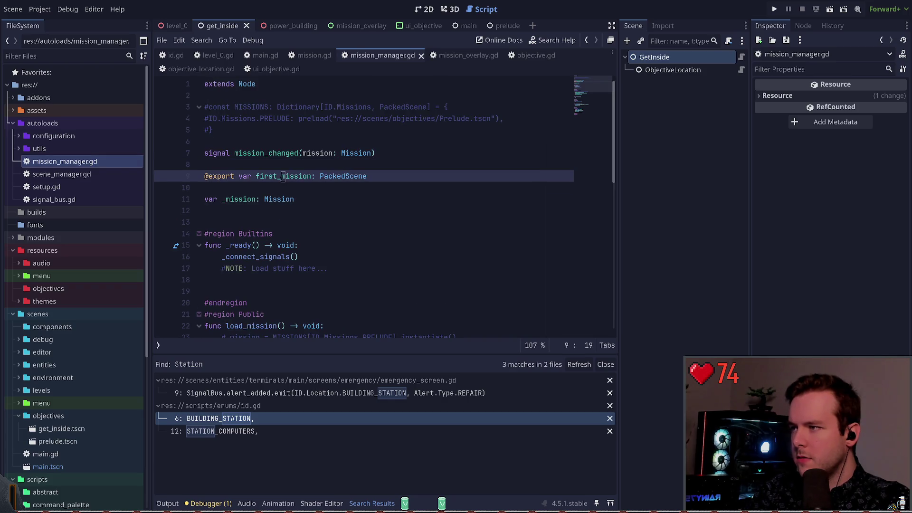
pyautogui.doubleClick(95, 173)
pyautogui.doubleClick(94, 161)
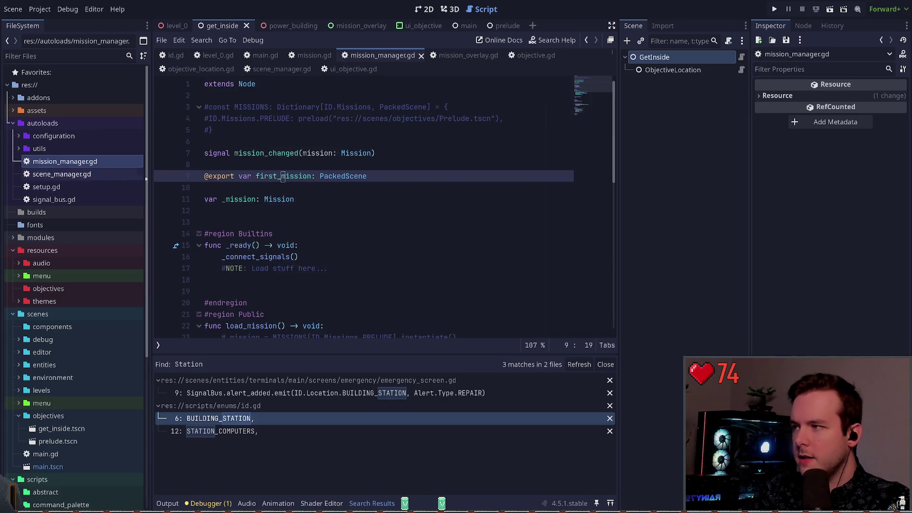
pyautogui.moveTo(367, 177); pyautogui.dragTo(205, 177)
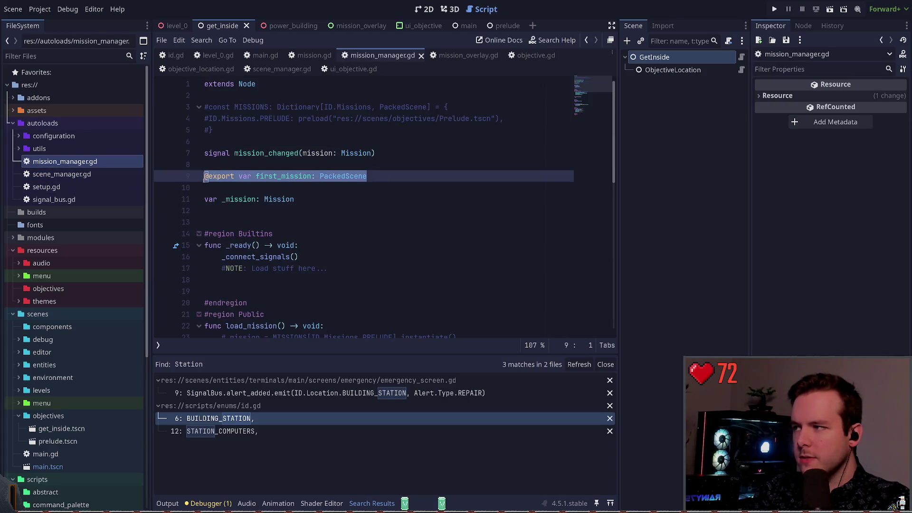
pyautogui.click(373, 183)
# Recheck the Resource properties and expand the autoloads configuration folder
pyautogui.click(793, 95)
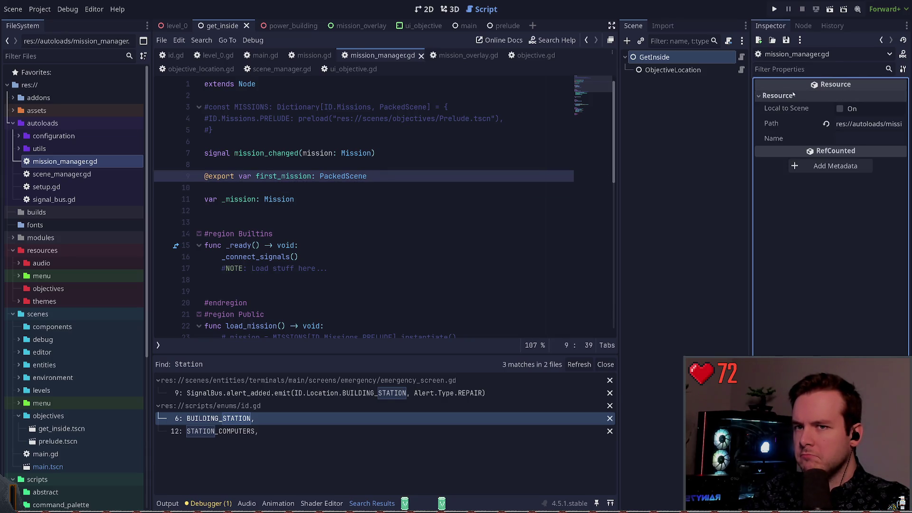
pyautogui.click(793, 95)
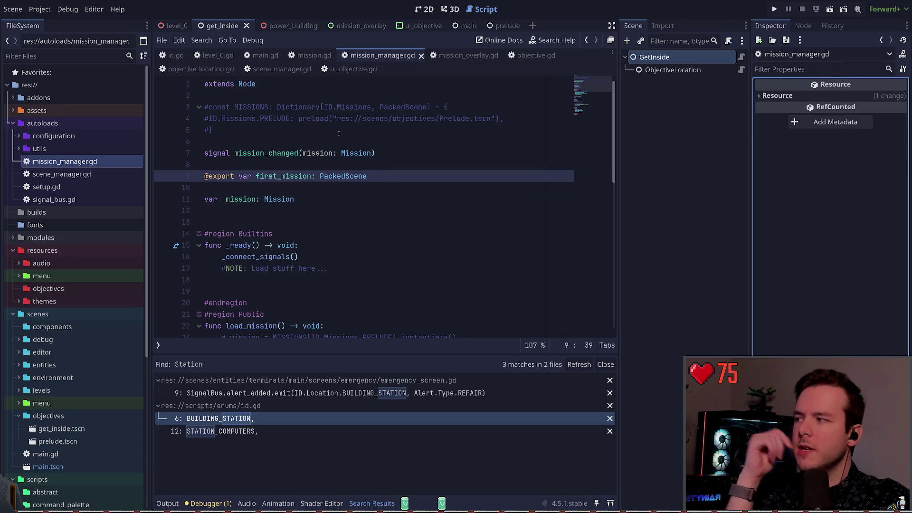
pyautogui.click(14, 148)
pyautogui.click(14, 148)
pyautogui.click(19, 136)
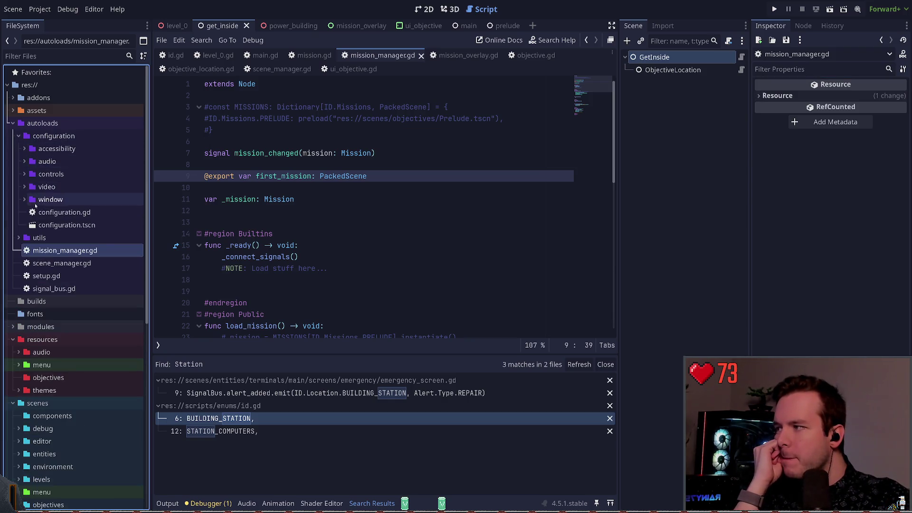
# Open configuration.gd and inspect the Configuration root and its Audio child node
pyautogui.doubleClick(62, 212)
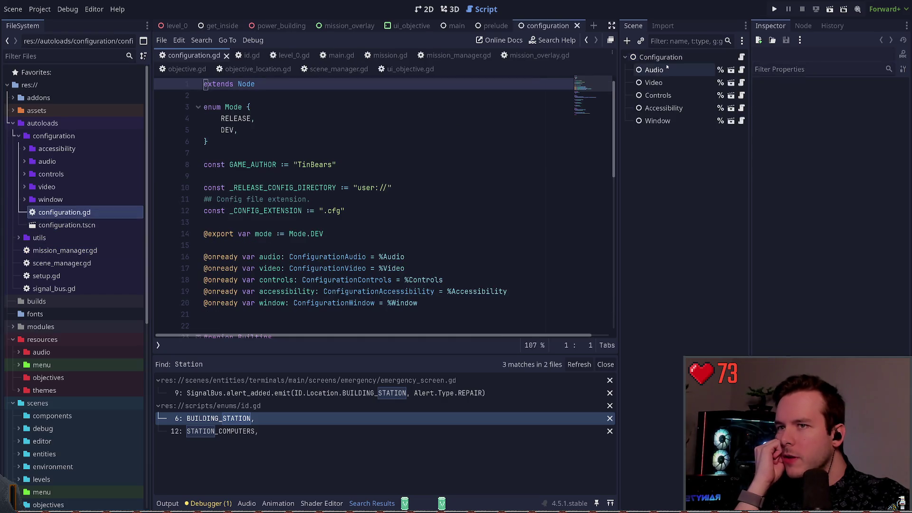
pyautogui.click(660, 57)
pyautogui.click(664, 70)
pyautogui.click(670, 60)
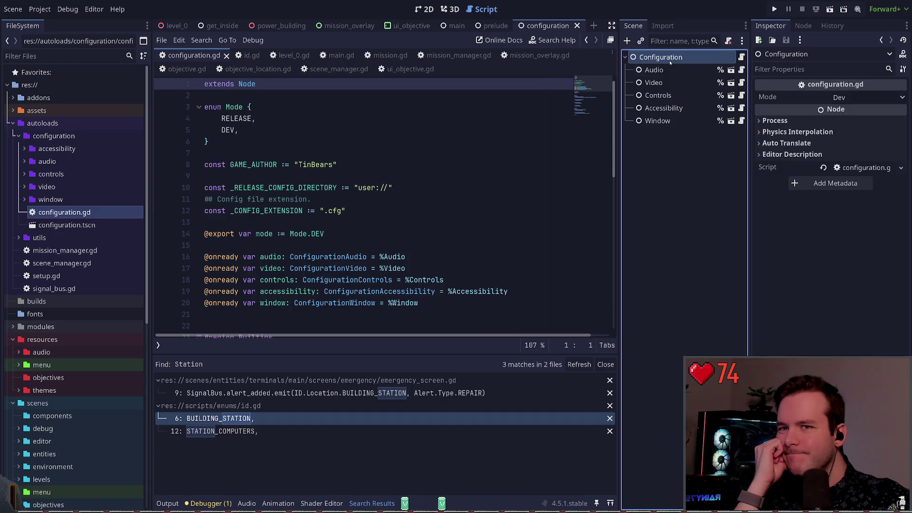
# Open scene_manager.gd and scroll through its register_main and load functions
pyautogui.doubleClick(82, 267)
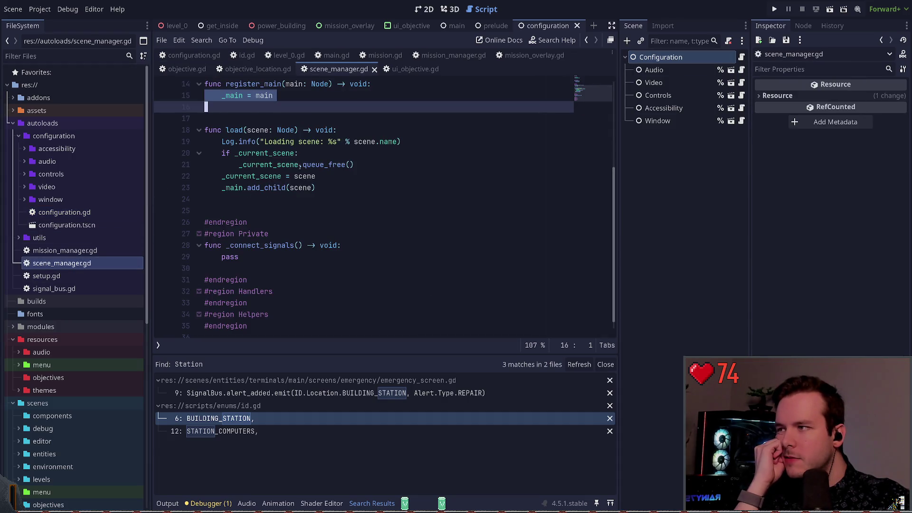
pyautogui.scroll(4, 294, 190)
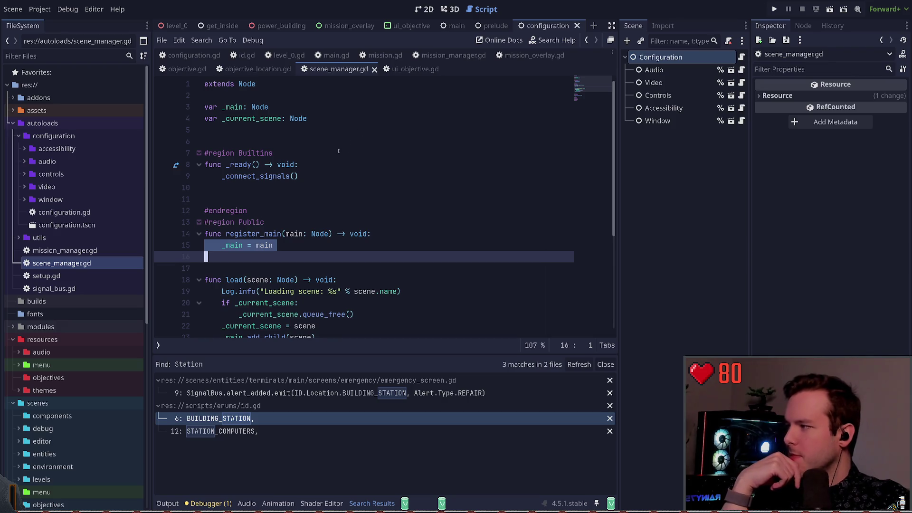
pyautogui.click(268, 190)
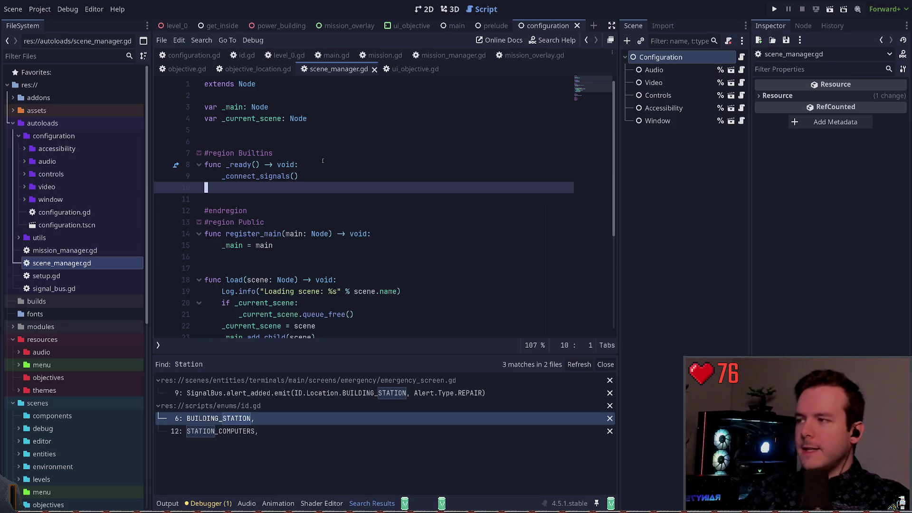
pyautogui.scroll(-4, 354, 226)
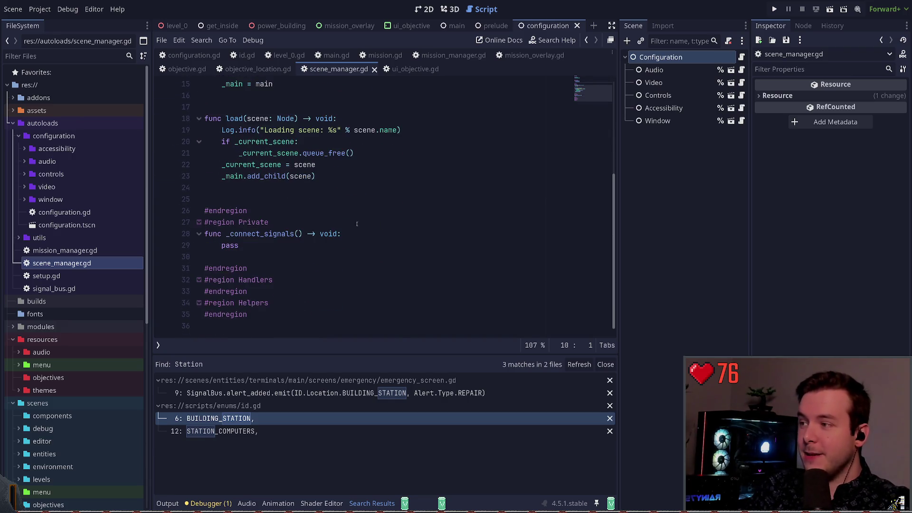
pyautogui.scroll(4, 354, 225)
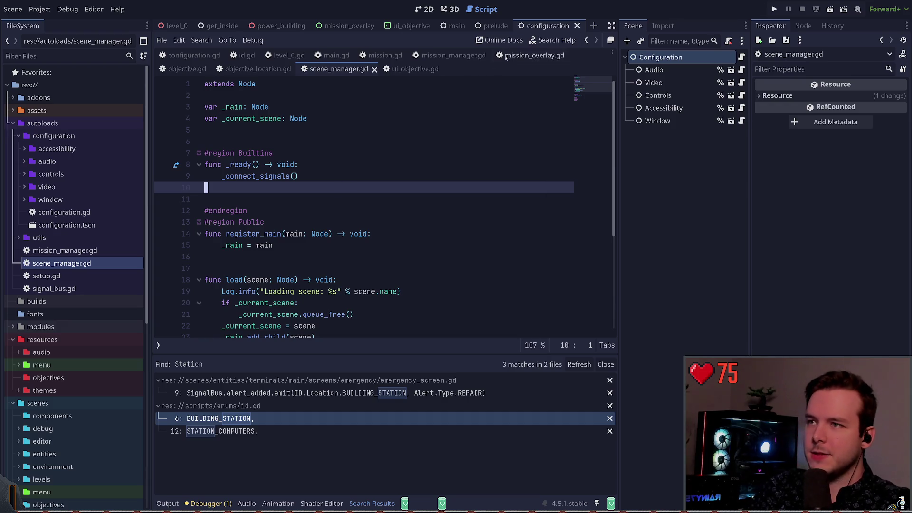
# Look through the ui_objective.gd, objective_location.gd and objective.gd scripts
pyautogui.click(415, 69)
pyautogui.click(338, 68)
pyautogui.click(415, 69)
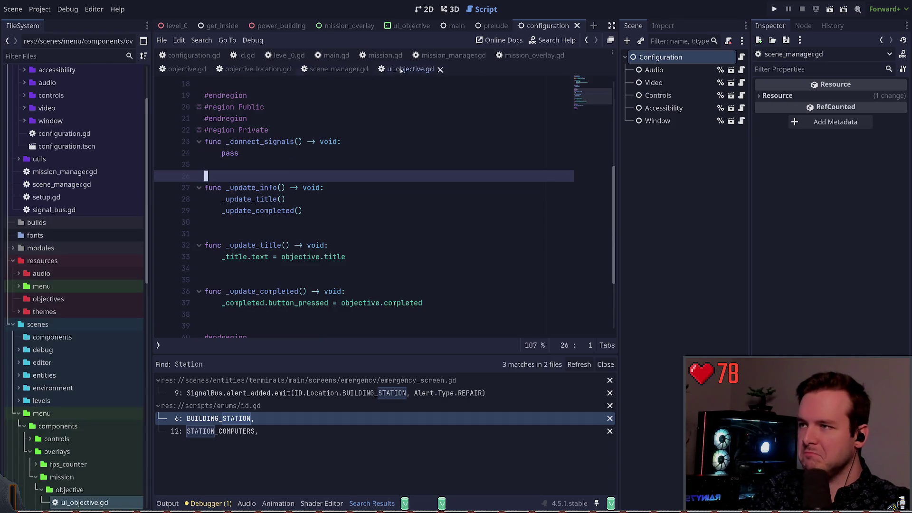
pyautogui.click(258, 69)
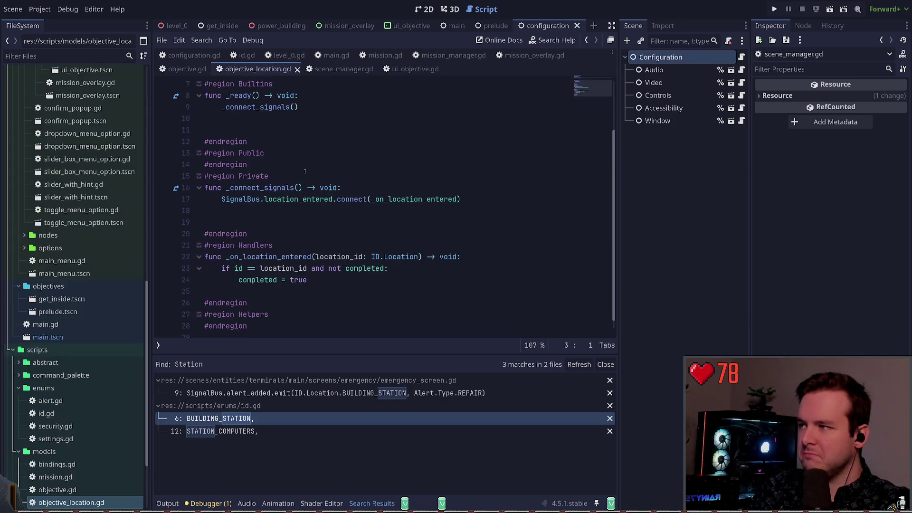
pyautogui.scroll(-1, 305, 171)
pyautogui.click(187, 69)
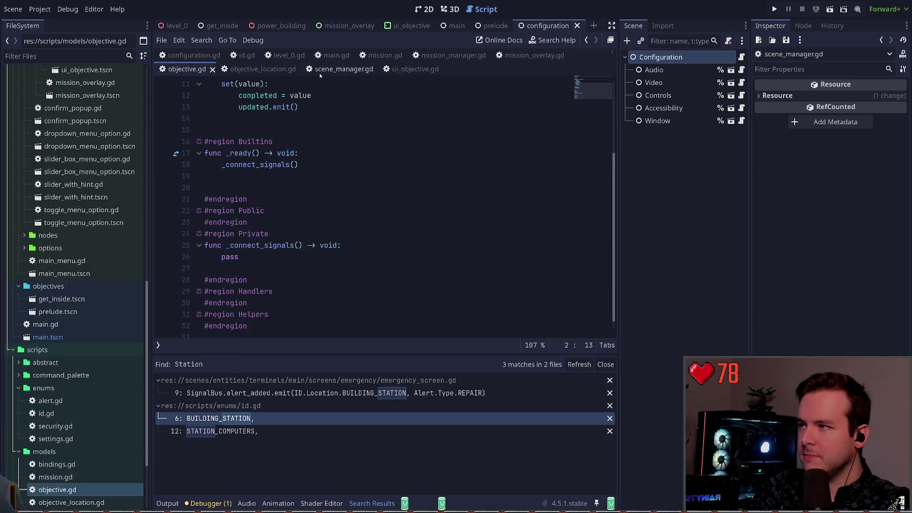
# Review the mission_overlay.gd code around line 41
pyautogui.click(516, 56)
pyautogui.click(304, 216)
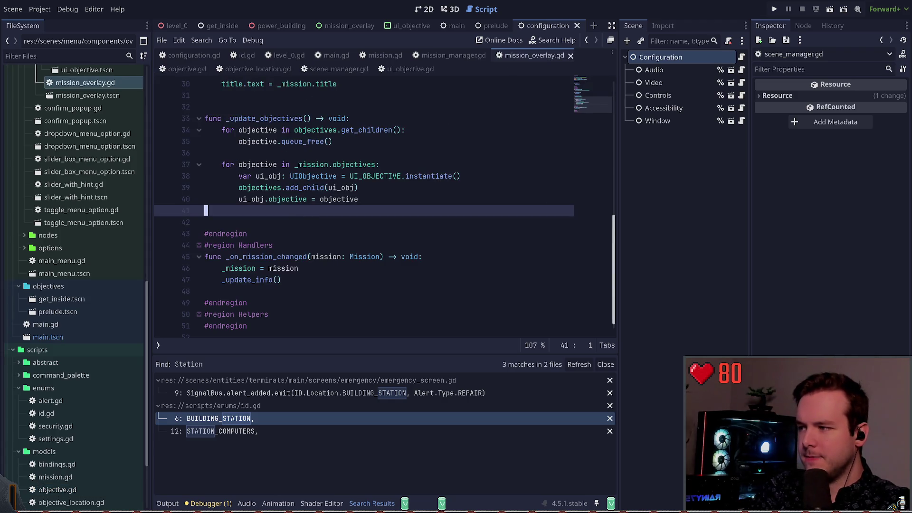
pyautogui.scroll(6, 274, 266)
pyautogui.scroll(4, 274, 264)
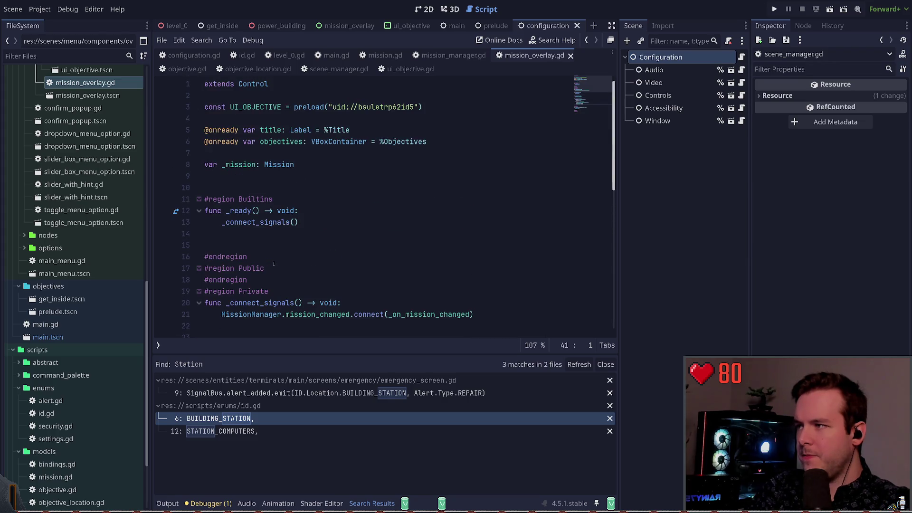
pyautogui.scroll(-10, 344, 214)
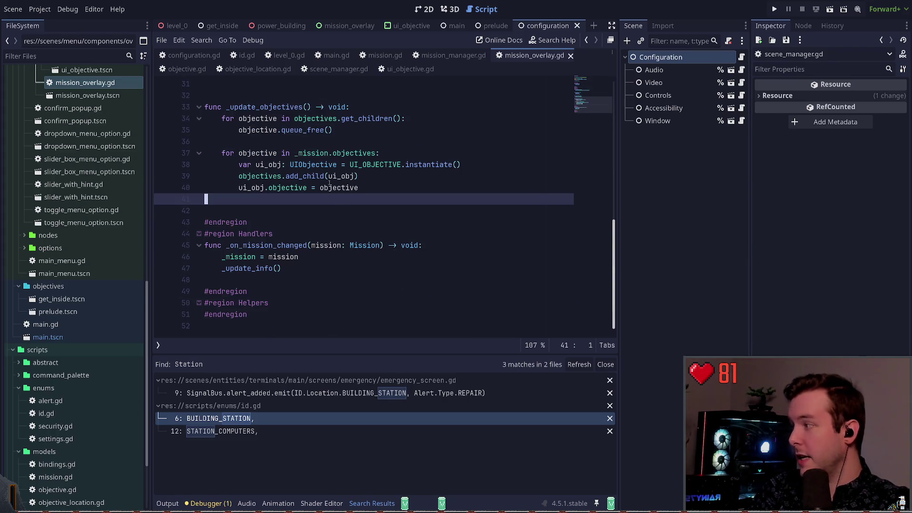
# Return to scene_manager.gd and review its load(scene) function
pyautogui.click(410, 68)
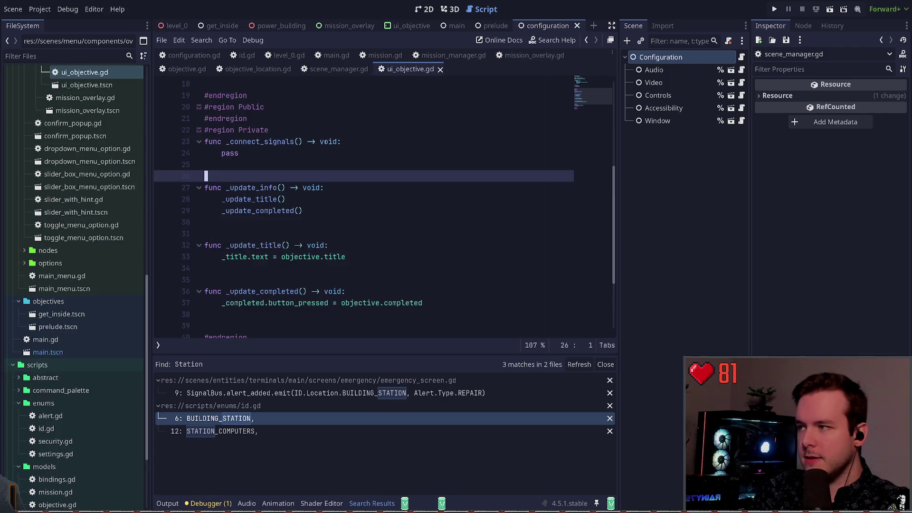
pyautogui.click(338, 69)
pyautogui.scroll(-3, 363, 199)
pyautogui.scroll(-2, 291, 185)
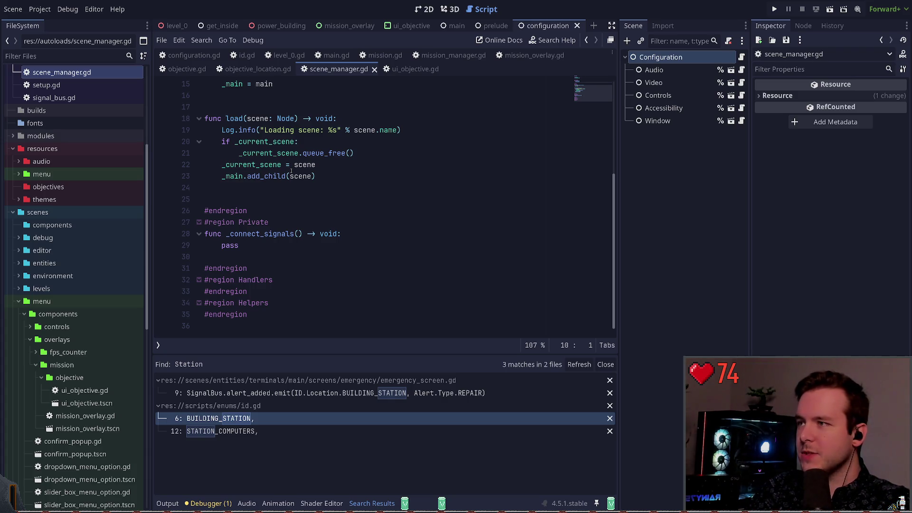
pyautogui.click(259, 194)
pyautogui.press('Down')
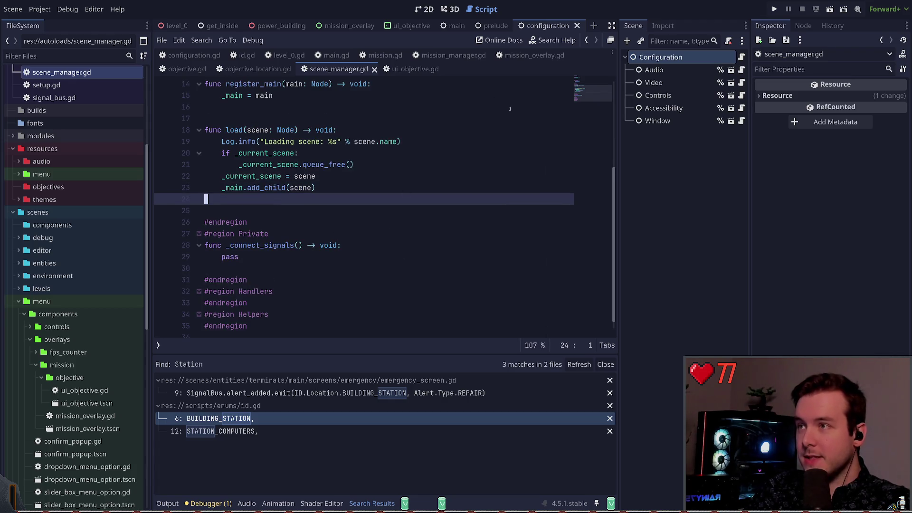
# Visit the prelude and configuration scenes, then close the ui_objective.gd script tab
pyautogui.click(494, 26)
pyautogui.click(546, 28)
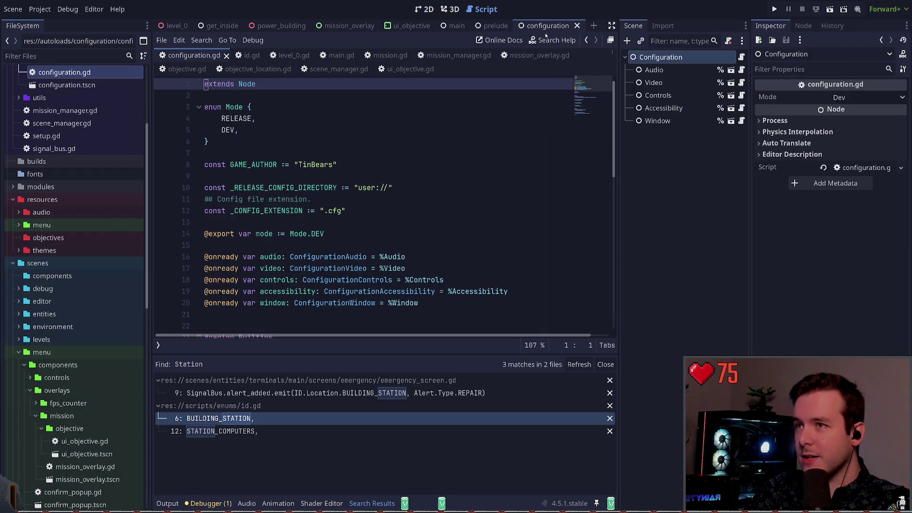
pyautogui.click(258, 69)
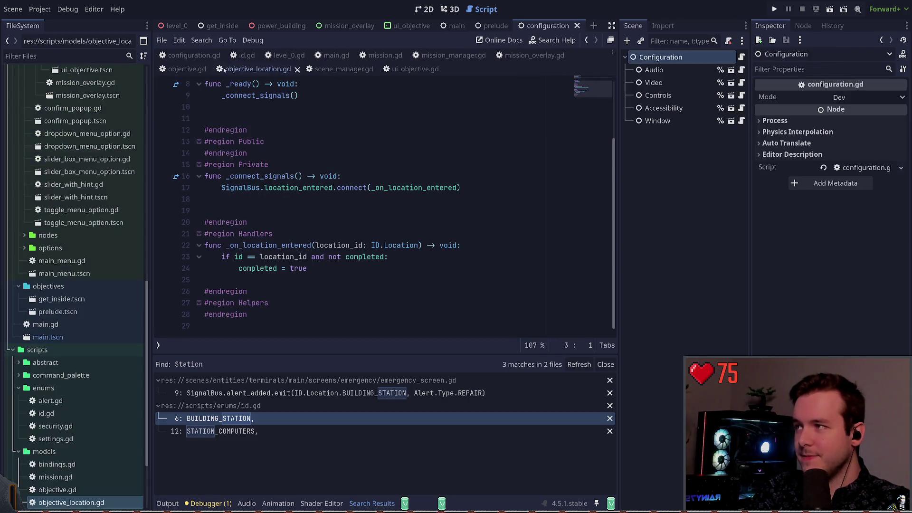
pyautogui.click(188, 70)
pyautogui.click(342, 70)
pyautogui.click(414, 69)
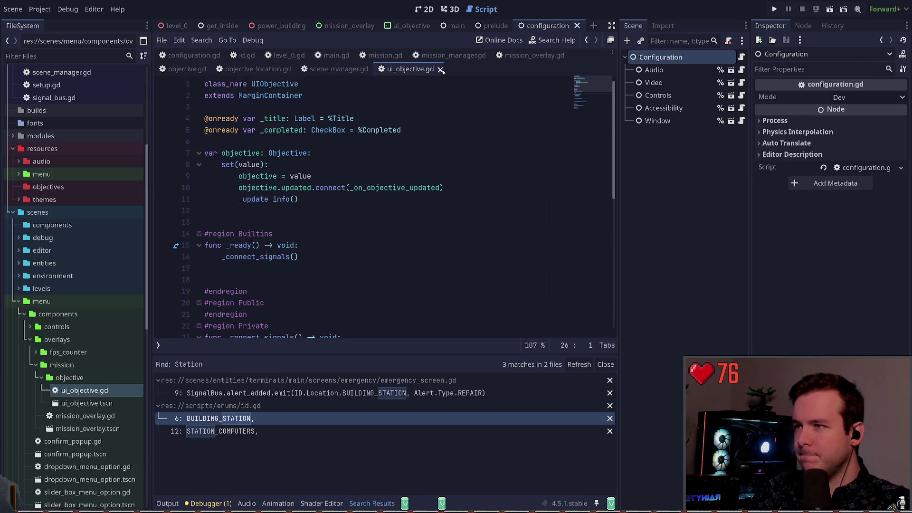
pyautogui.click(355, 70)
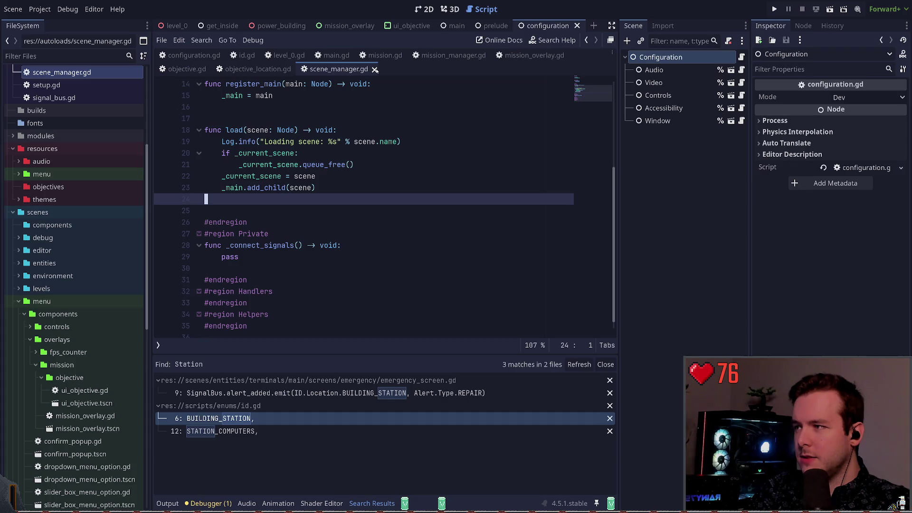
pyautogui.scroll(5, 380, 119)
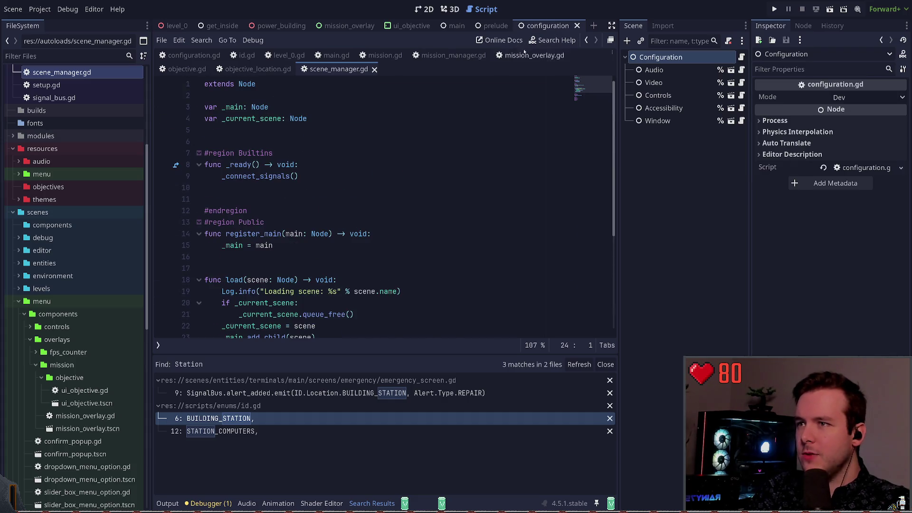
pyautogui.click(452, 56)
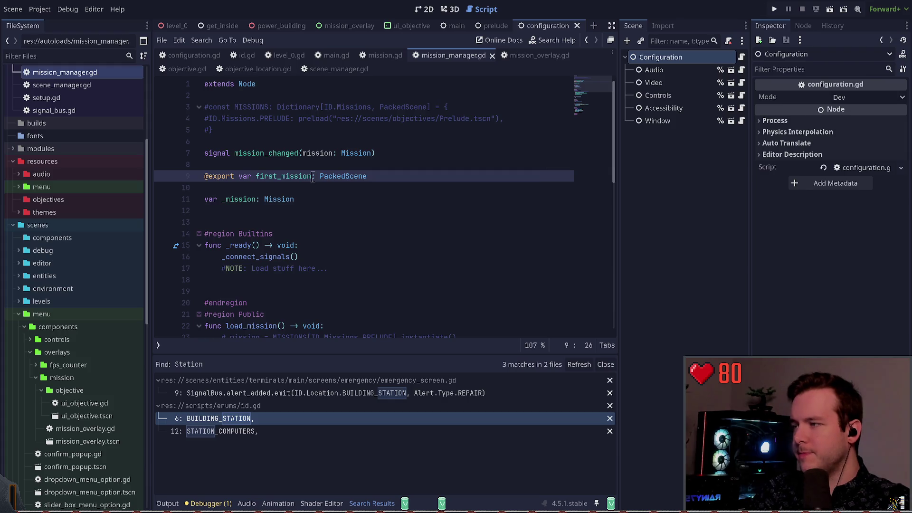
pyautogui.hotkey('ctrl', 'shift', 'k')
pyautogui.hotkey('ctrl', 'shift', 'k')
pyautogui.press('Up')
pyautogui.press('Up')
pyautogui.hotkey('shift', 'Up')
pyautogui.hotkey('shift', 'Up')
pyautogui.hotkey('shift', 'Up')
pyautogui.hotkey('ctrl', 'k')
pyautogui.press('Left')
pyautogui.press('Down')
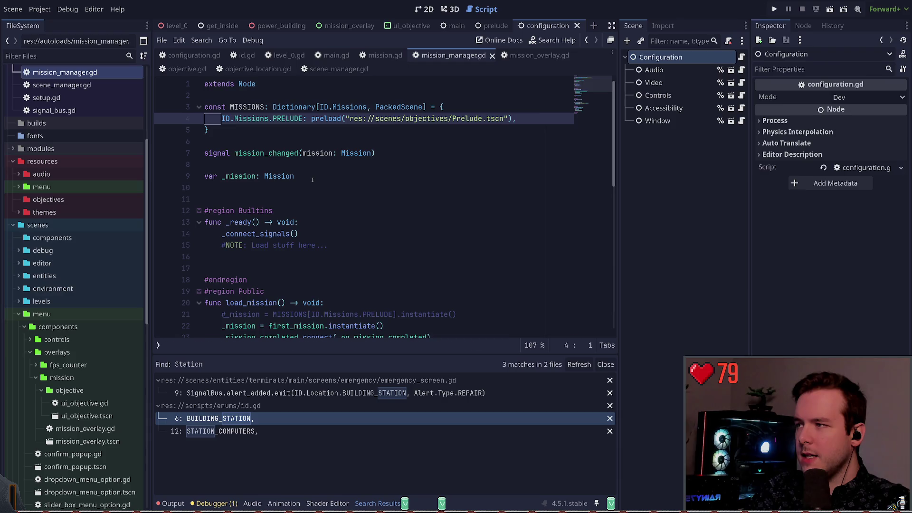
pyautogui.hotkey('ctrl', 'Right')
pyautogui.hotkey('ctrl', 'Right')
pyautogui.hotkey('ctrl', 'Right')
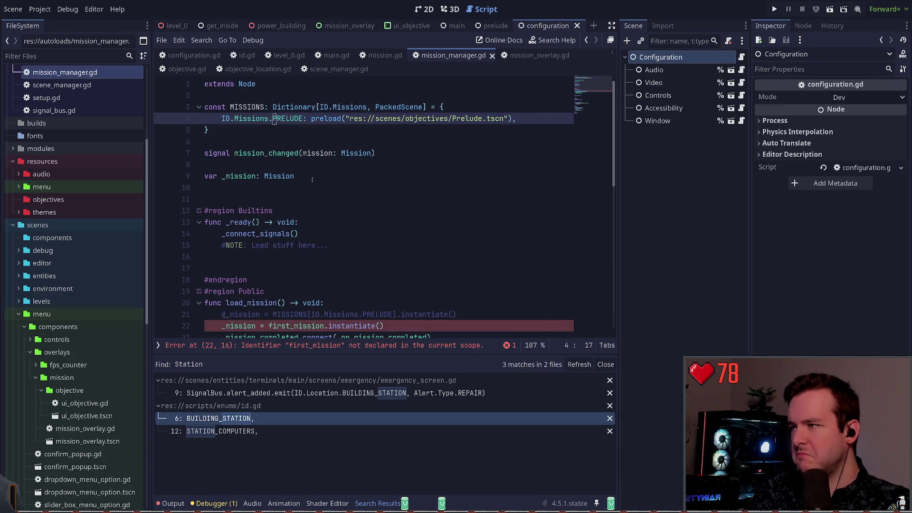
# Uncomment the MISSIONS[ID.Missions.PRELUDE] instantiate line and delete the first_mission instantiate line
pyautogui.scroll(-1, 347, 280)
pyautogui.click(348, 280)
pyautogui.hotkey('ctrl', 'k')
pyautogui.press('Down')
pyautogui.hotkey('ctrl', 'shift', 'k')
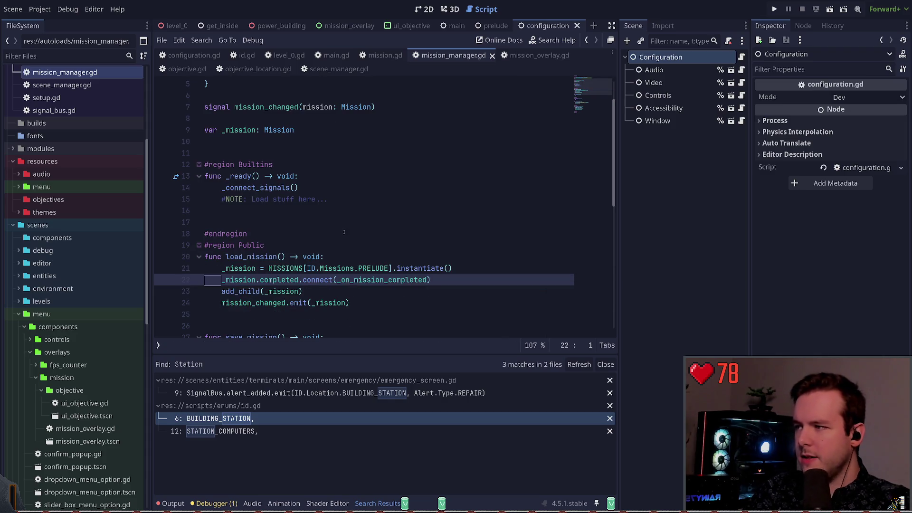
pyautogui.scroll(-1, 349, 202)
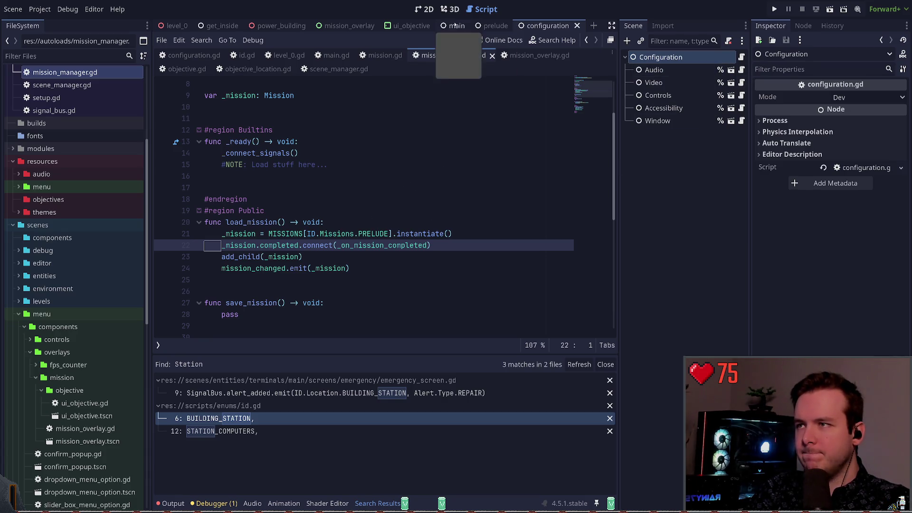
# Switch through the prelude scene to the configuration scene and its script
pyautogui.click(496, 26)
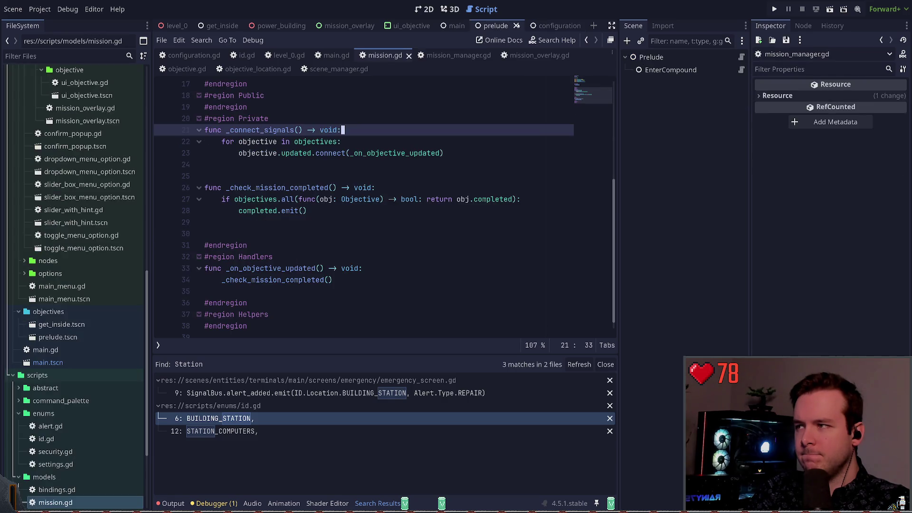
pyautogui.click(548, 26)
pyautogui.scroll(5, 19, 199)
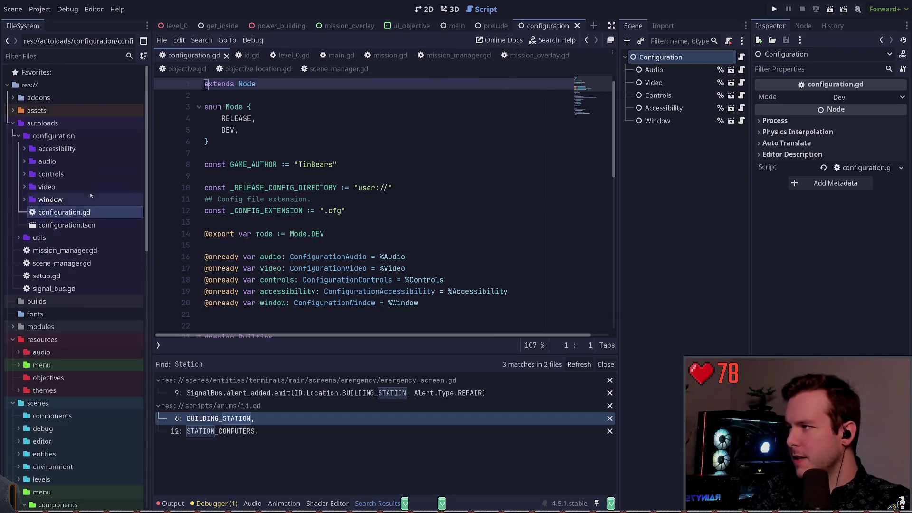
# Collapse the autoloads, resources and menu folders and select the scenes objectives folder
pyautogui.click(18, 136)
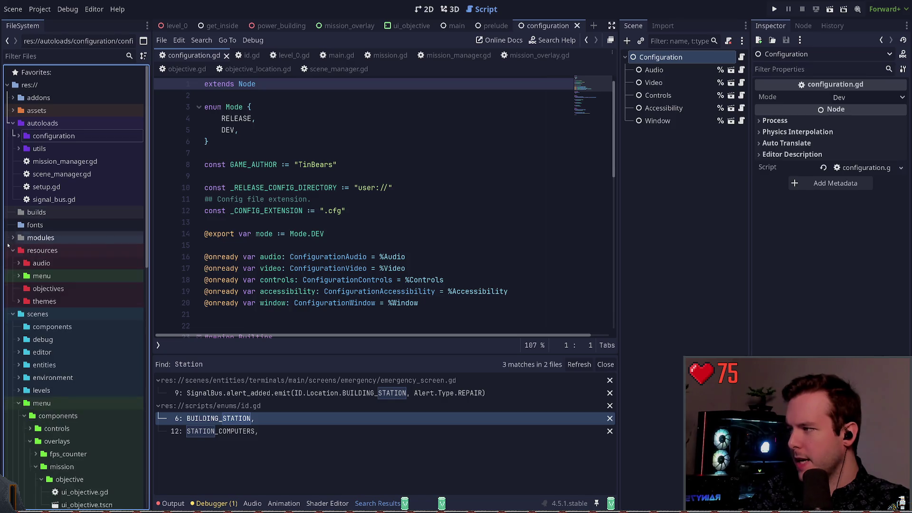
pyautogui.click(13, 251)
pyautogui.scroll(-4, 18, 301)
pyautogui.click(19, 241)
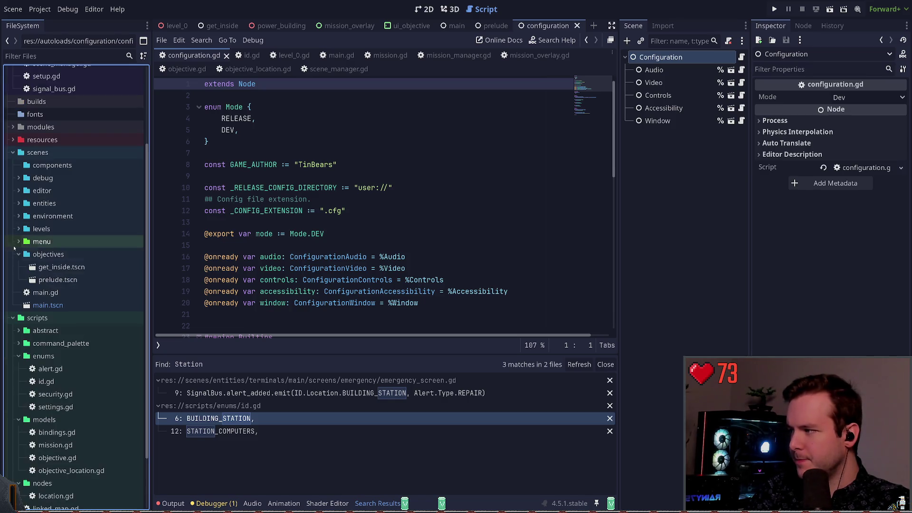
pyautogui.click(38, 254)
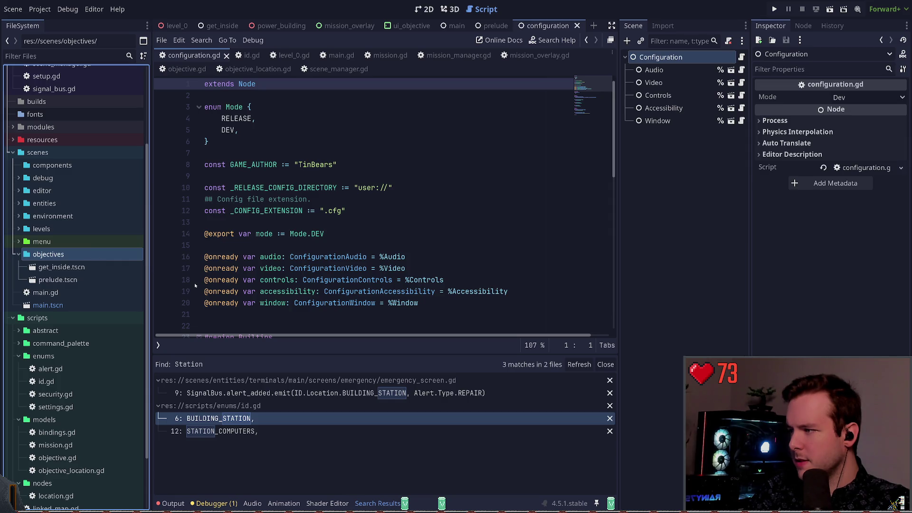
# Begin a new scene (Ctrl+N) with the custom Mission type as its root
pyautogui.hotkey('ctrl', 'n')
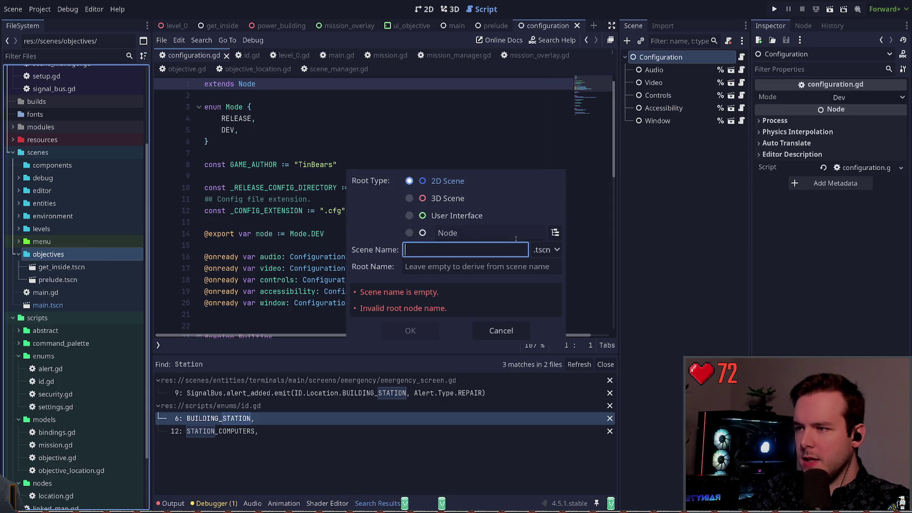
pyautogui.click(554, 235)
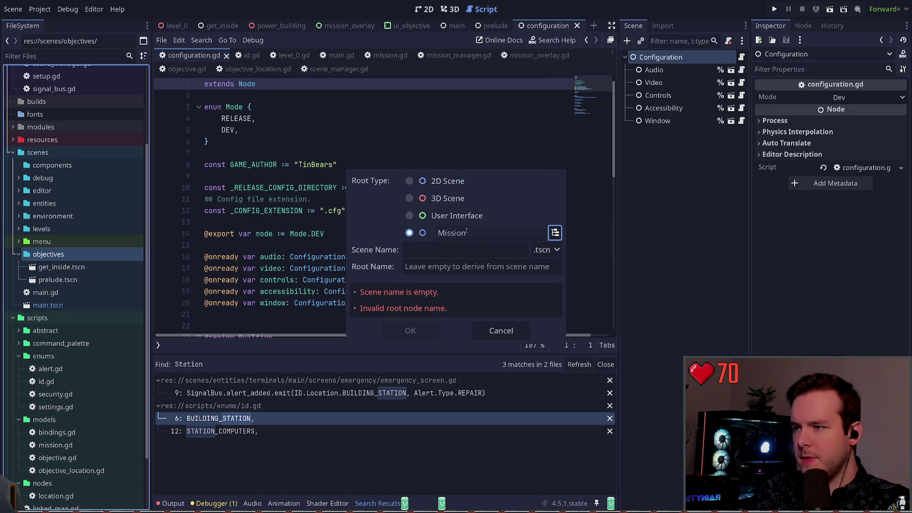
pyautogui.click(477, 244)
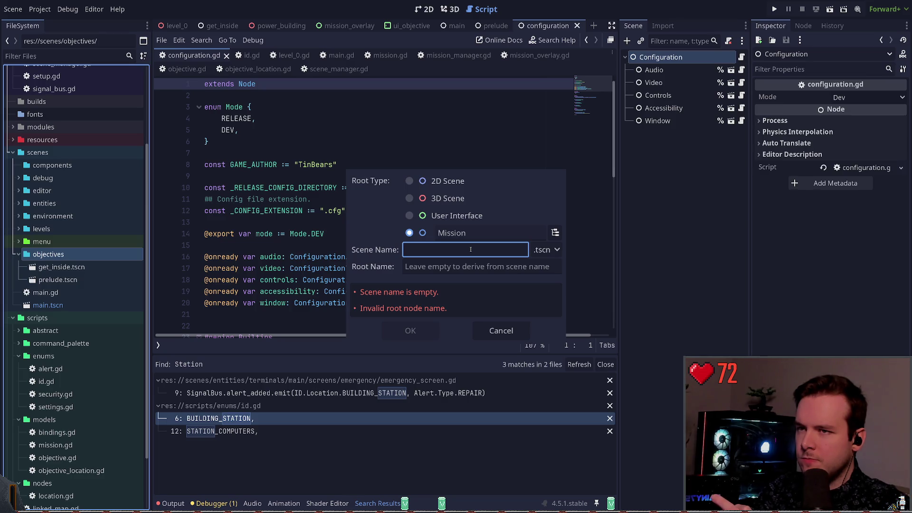
# Type and then clear a scene name, and cancel the Create New Scene dialog
pyautogui.write('ew')
pyautogui.press('BackSpace')
pyautogui.press('BackSpace')
pyautogui.write('enter_res')
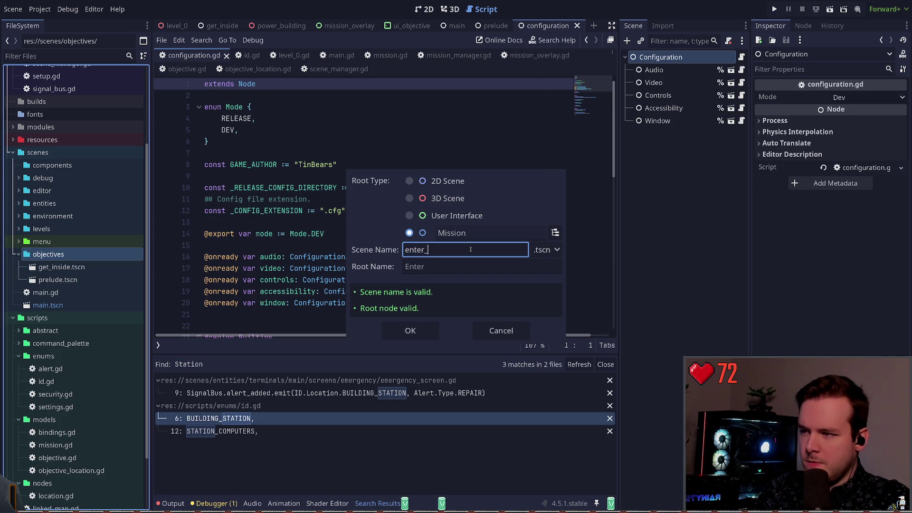
pyautogui.hotkey('ctrl', 'a')
pyautogui.press('BackSpace')
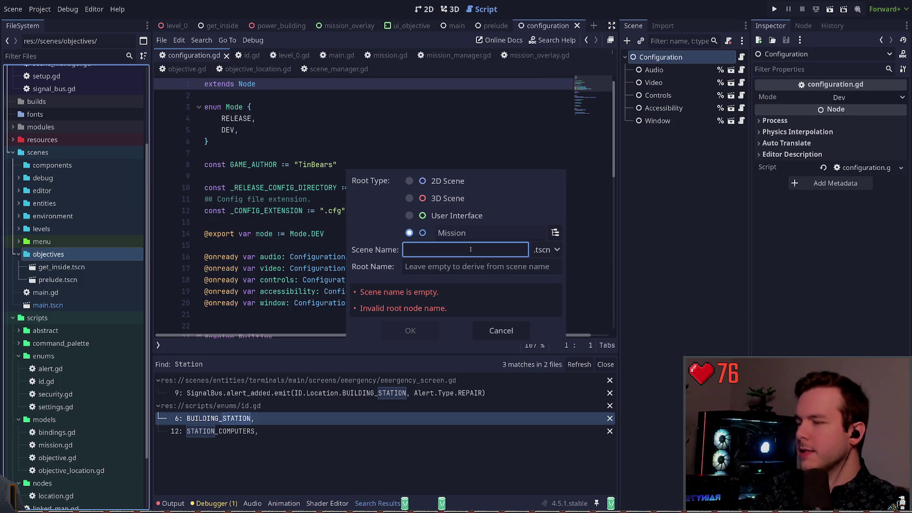
pyautogui.press('Escape')
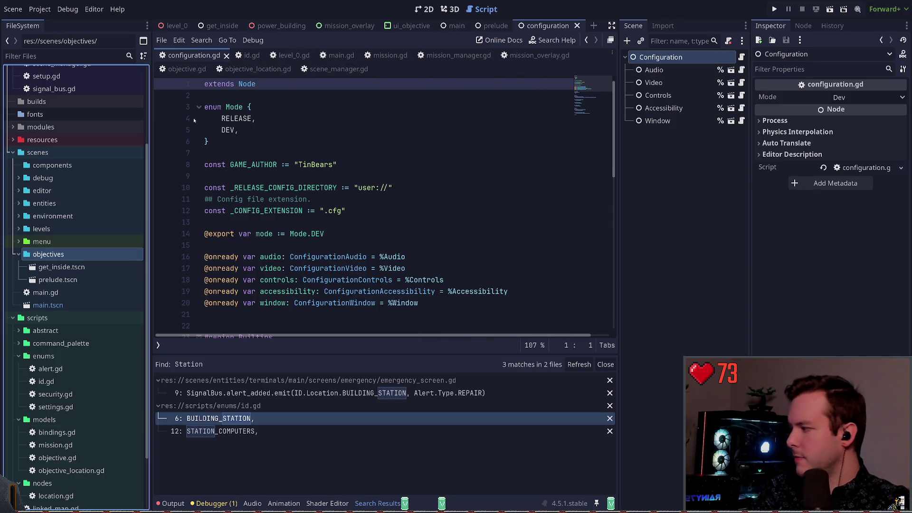
pyautogui.click(332, 119)
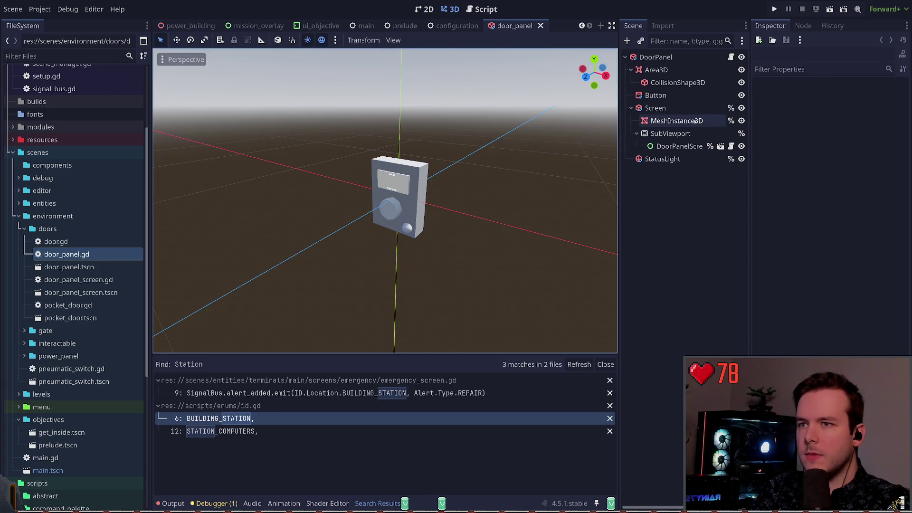
# Inspect the door panel's Area3D and CollisionShape3D nodes, then open door_panel.gd
pyautogui.click(666, 82)
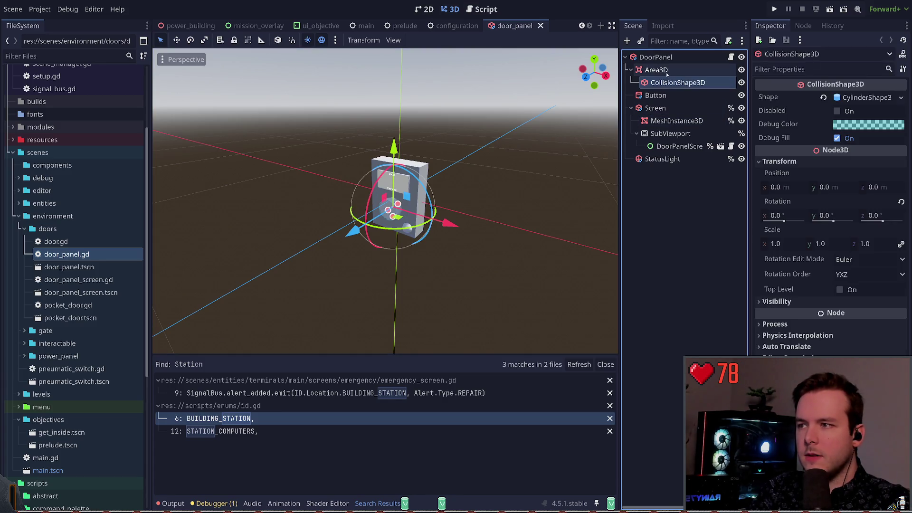
pyautogui.click(660, 70)
pyautogui.click(670, 82)
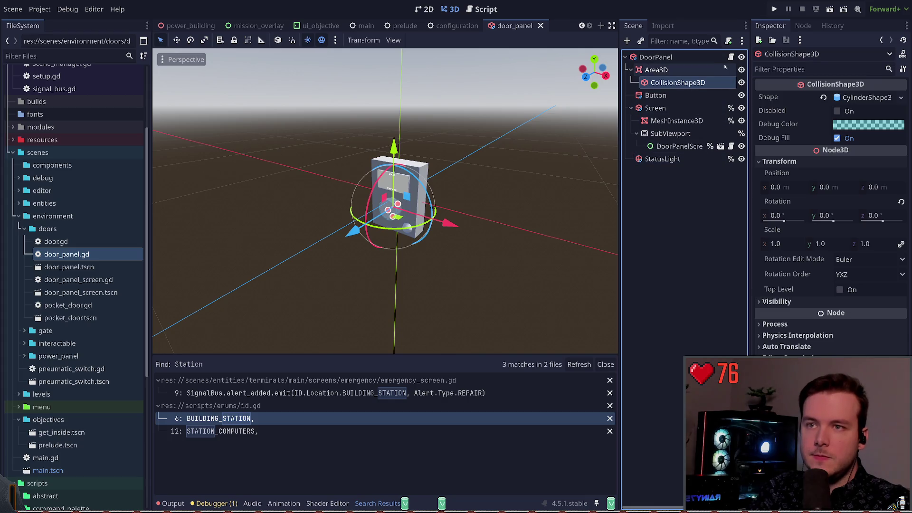
pyautogui.click(689, 71)
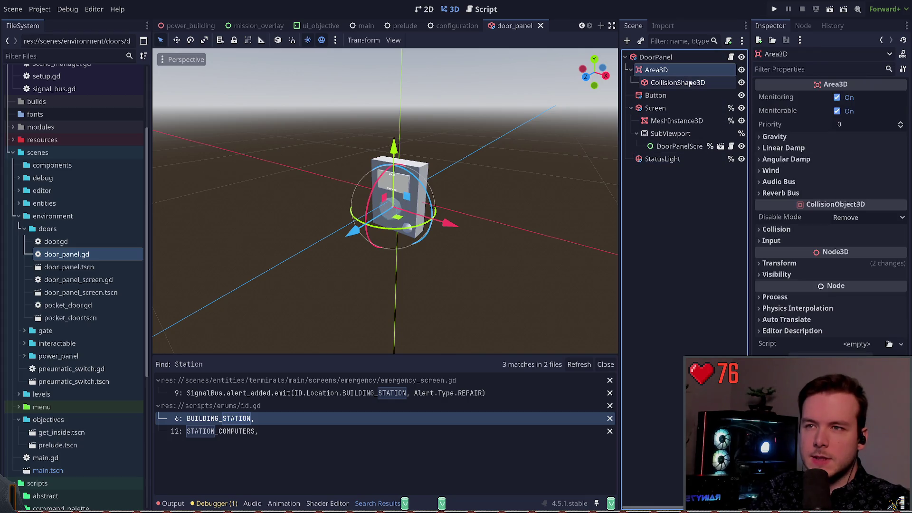
pyautogui.click(688, 83)
pyautogui.click(730, 56)
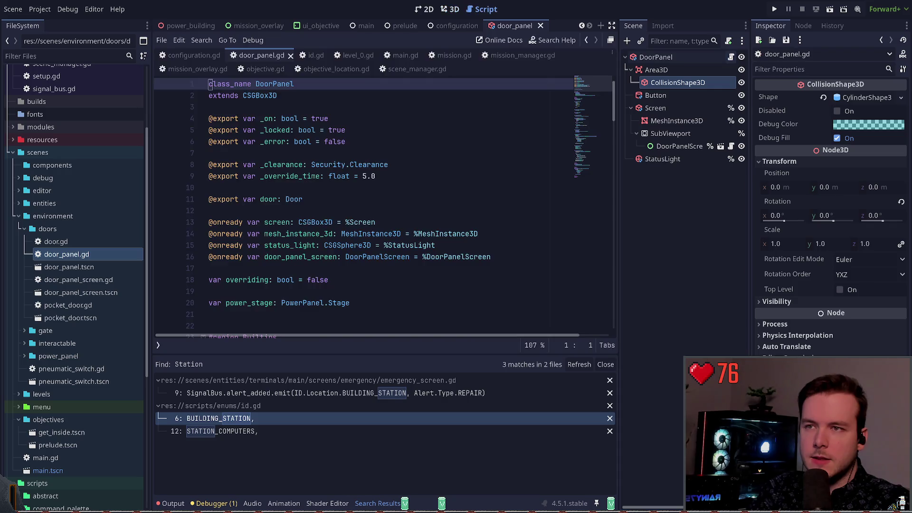
pyautogui.scroll(-12, 308, 106)
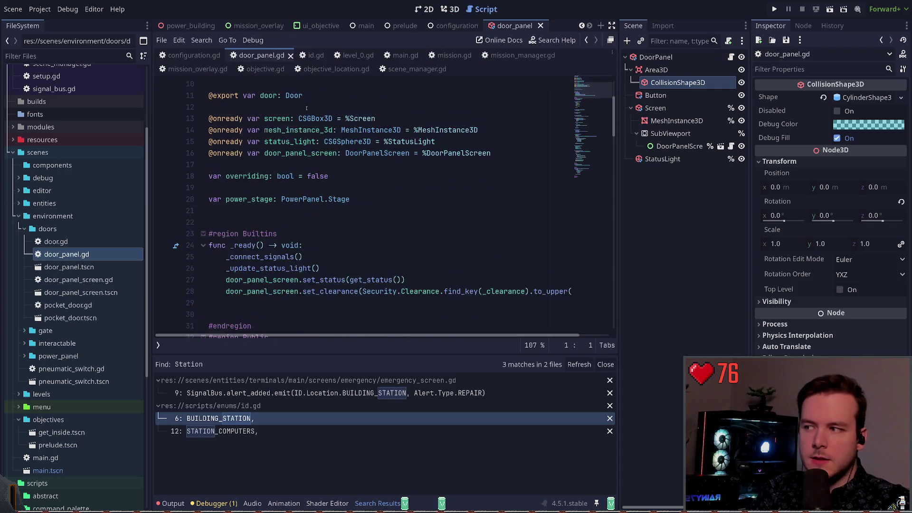
# Scroll to interact(player) in door_panel.gd and mark its door.toggle() call
pyautogui.scroll(-6, 305, 112)
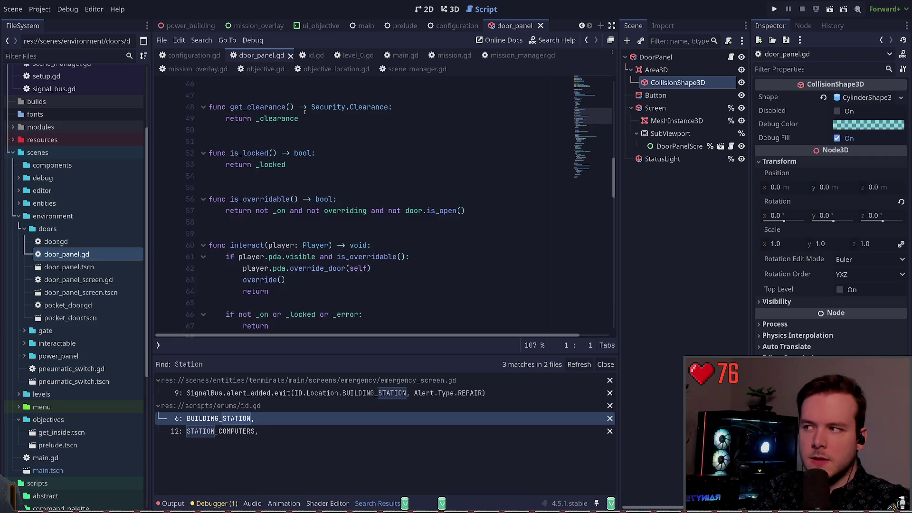
pyautogui.doubleClick(256, 141)
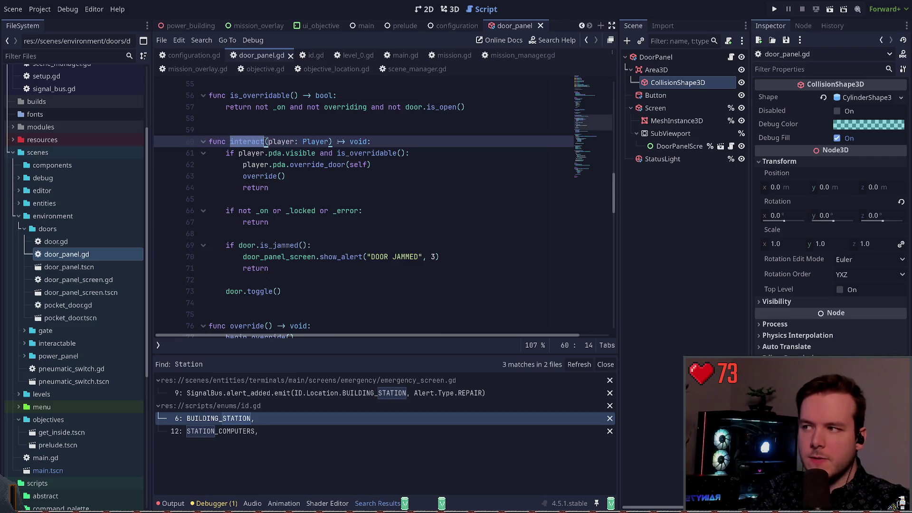
pyautogui.click(299, 291)
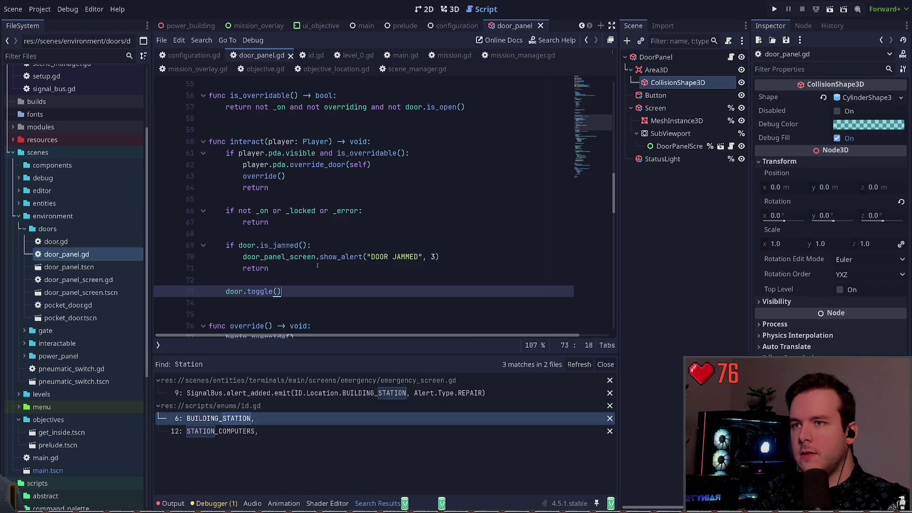
pyautogui.click(674, 57)
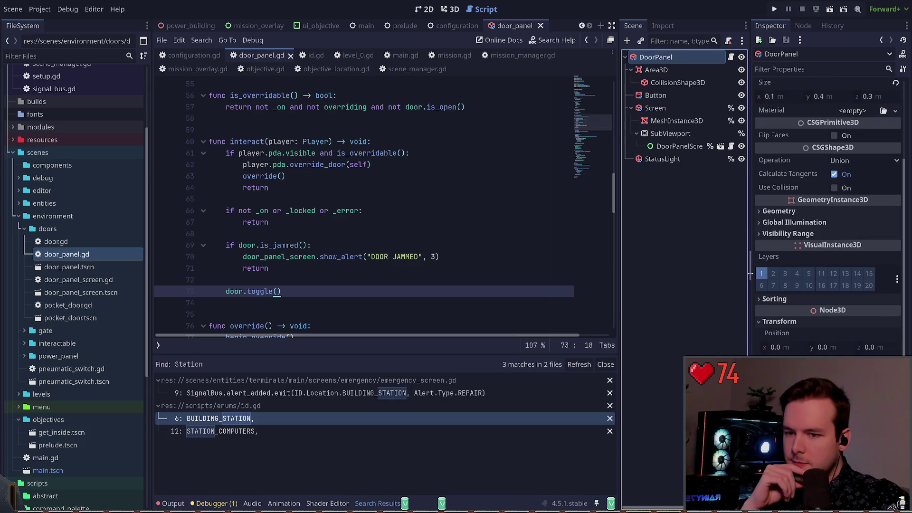
# Close the door_panel.gd script tab to show the configuration script
pyautogui.scroll(-2, 759, 307)
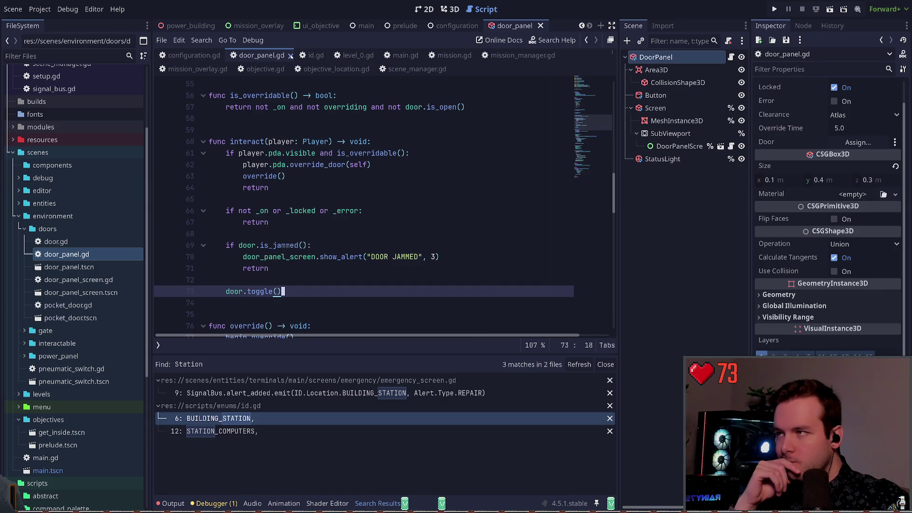
pyautogui.click(290, 55)
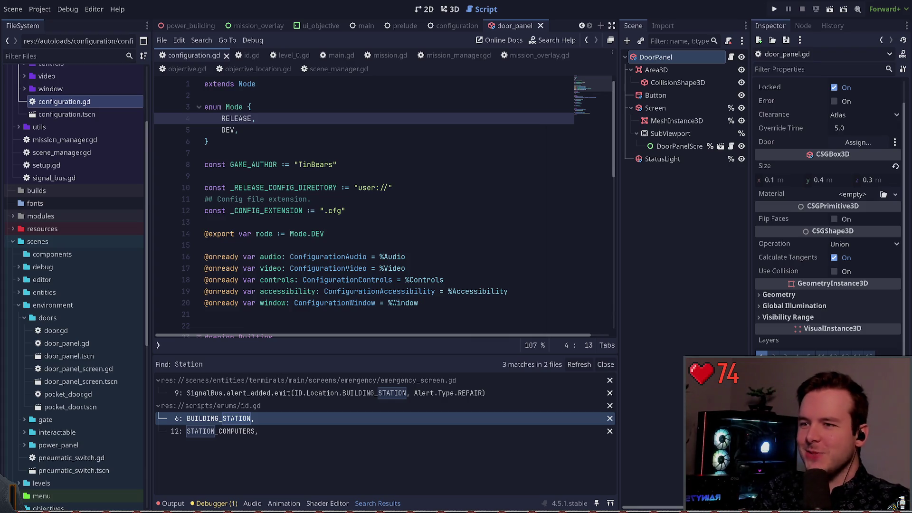
# Deselect DoorPanel and switch to the configuration scene tab
pyautogui.click(323, 153)
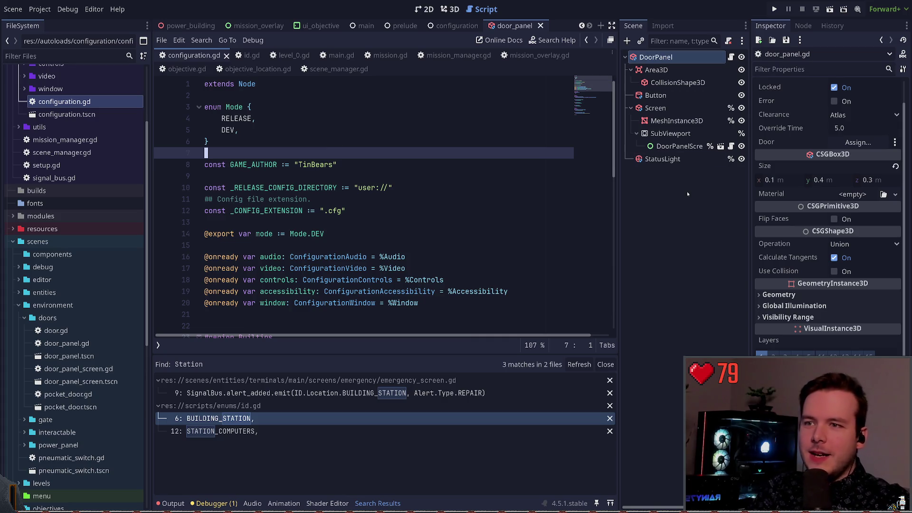
pyautogui.click(674, 189)
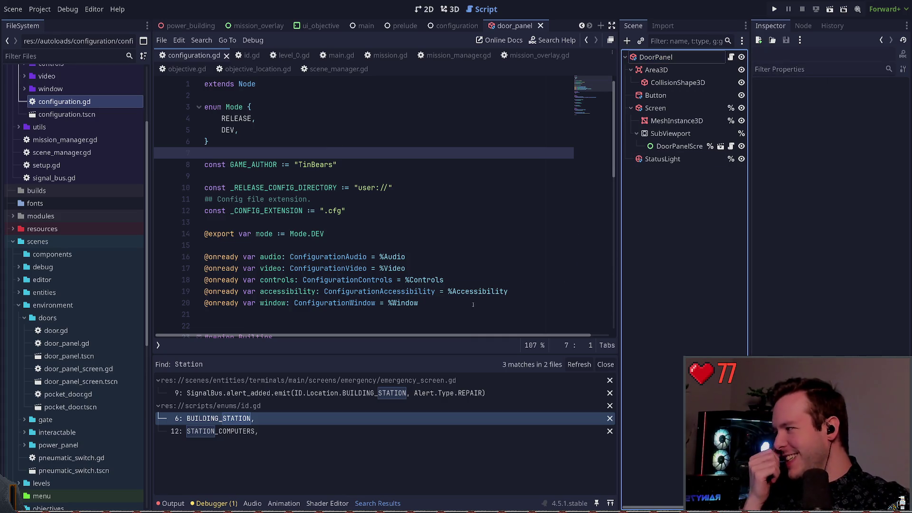
pyautogui.click(453, 26)
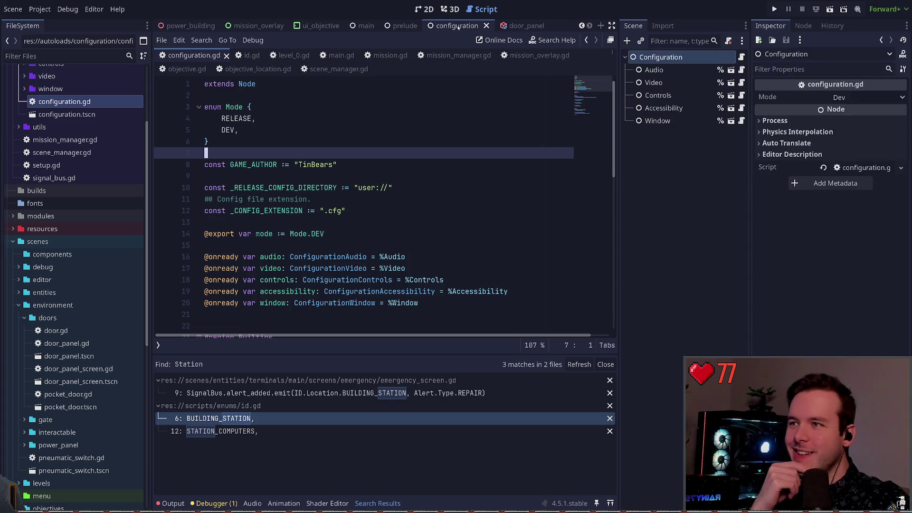